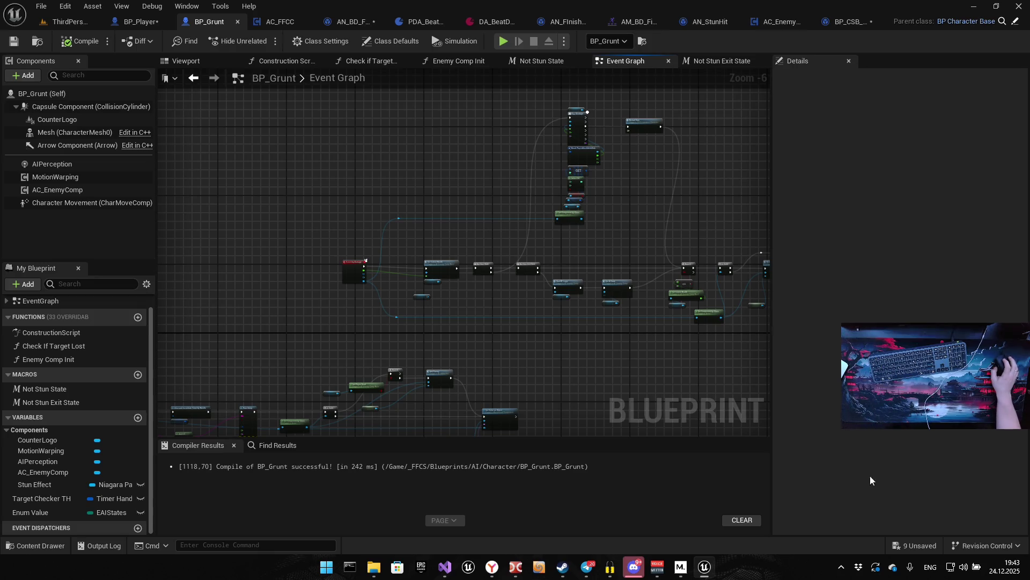
# Pan and zoom around BP_Grunt's Event Graph to inspect the Branch through Set AI State chain
pyautogui.moveTo(505, 260); pyautogui.dragTo(392, 303)
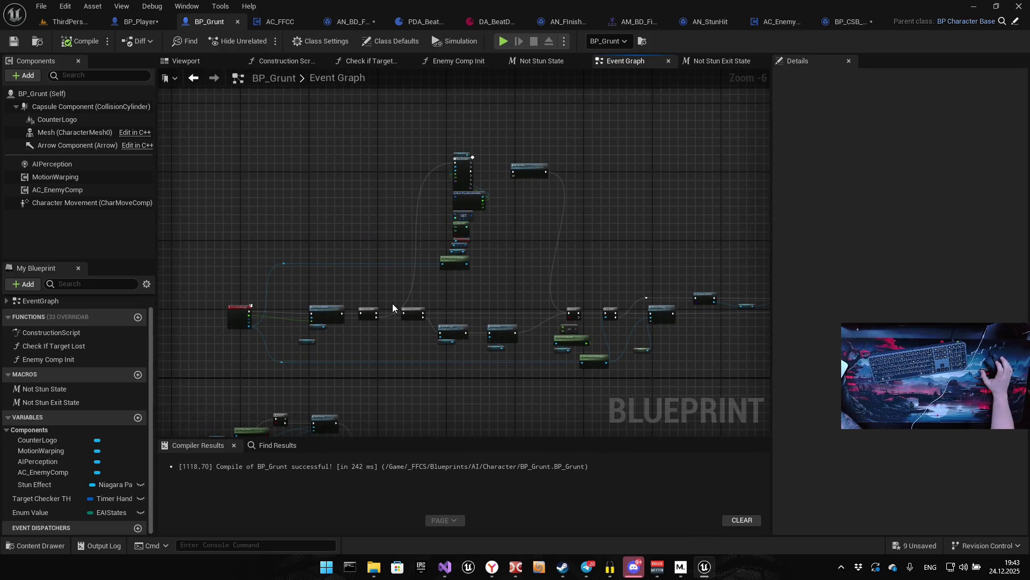
pyautogui.scroll(5, 443, 280)
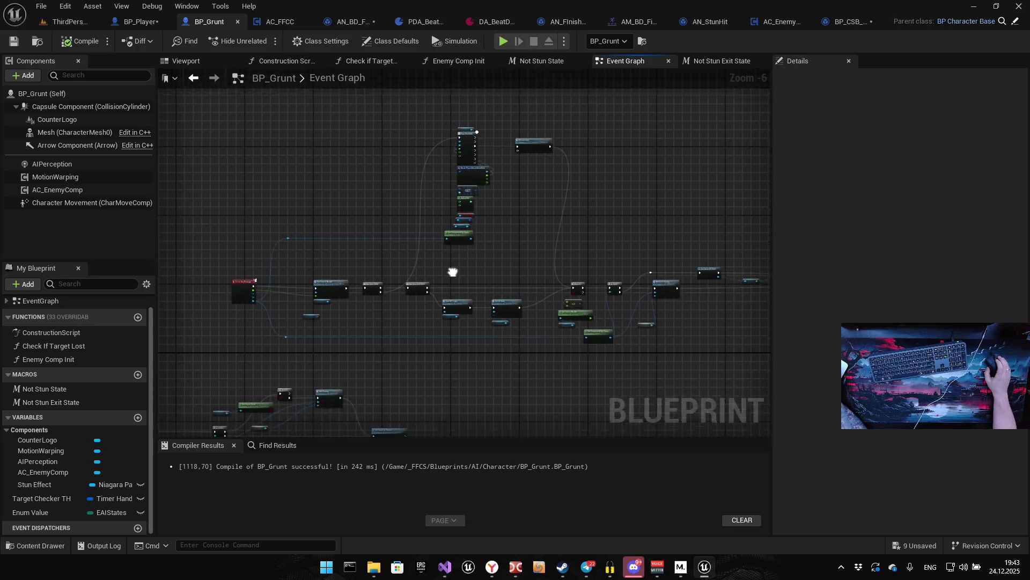
pyautogui.moveTo(439, 279); pyautogui.dragTo(402, 194)
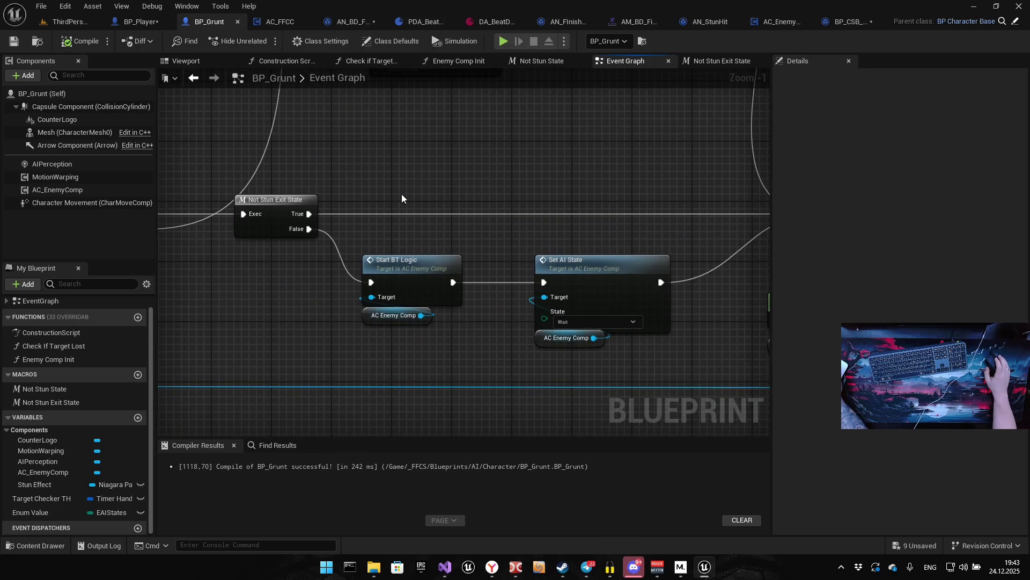
pyautogui.moveTo(486, 196); pyautogui.dragTo(450, 167)
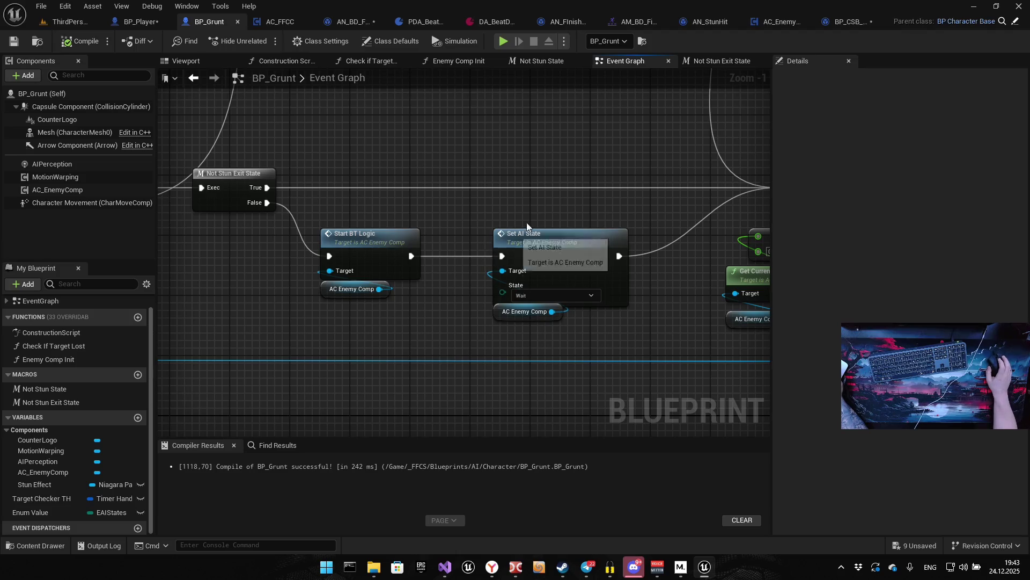
pyautogui.moveTo(560, 210); pyautogui.dragTo(483, 202)
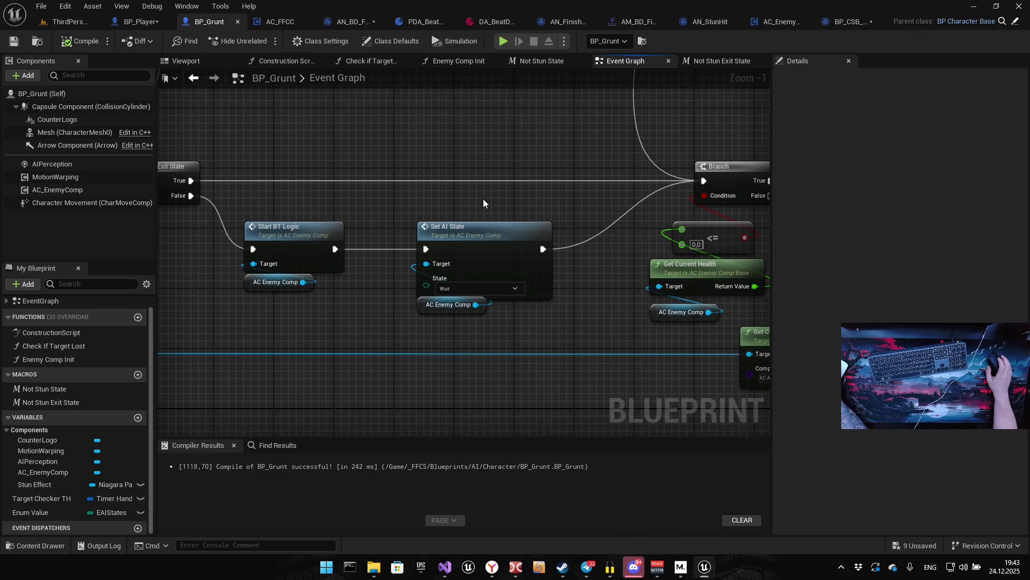
pyautogui.scroll(-4, 484, 203)
pyautogui.moveTo(571, 229); pyautogui.dragTo(527, 234)
pyautogui.scroll(-4, 417, 262)
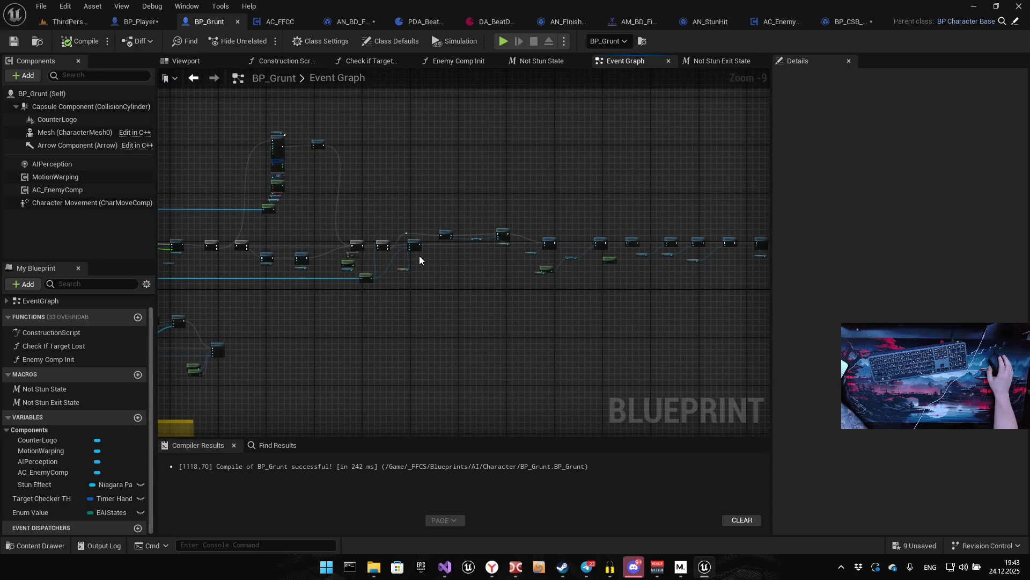
pyautogui.scroll(-3, 449, 252)
pyautogui.scroll(2, 384, 247)
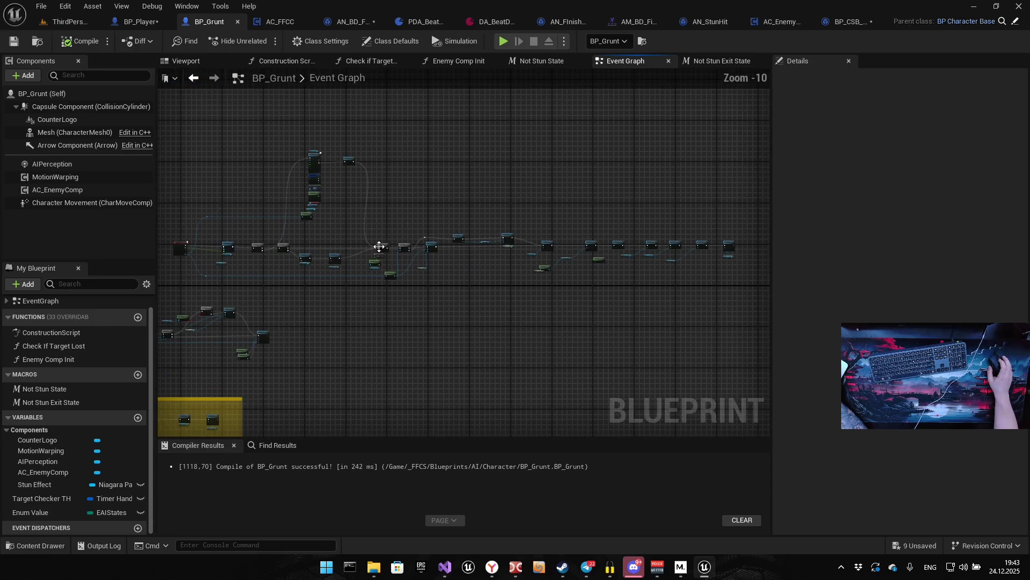
# Box-select the middle row of event nodes and shift them right to open space
pyautogui.moveTo(446, 256)
pyautogui.mouseDown()
pyautogui.moveTo(736, 292)
pyautogui.moveTo(695, 284)
pyautogui.mouseUp()
pyautogui.scroll(5, 336, 255)
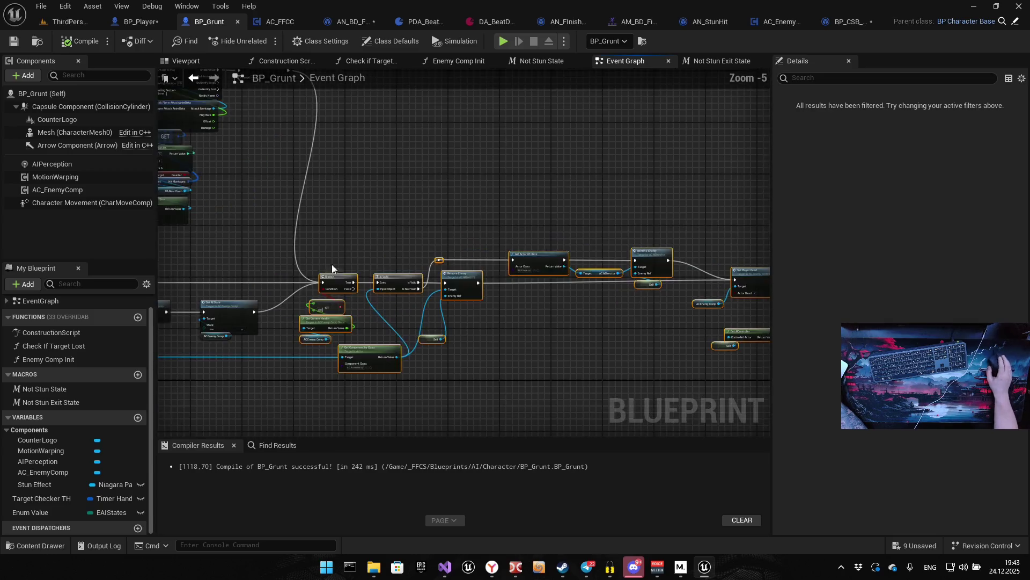
pyautogui.moveTo(401, 279); pyautogui.dragTo(507, 276)
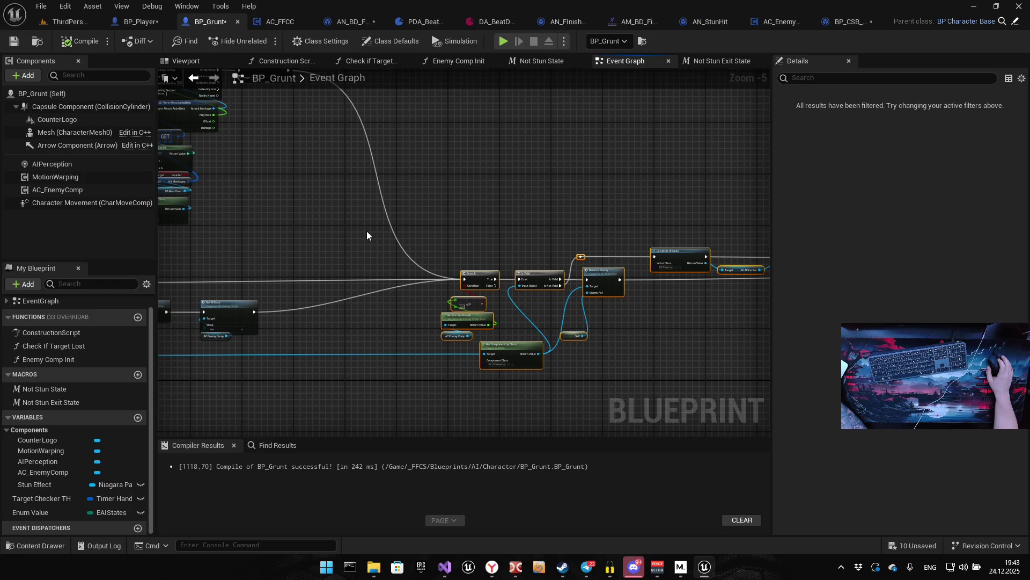
pyautogui.moveTo(477, 276); pyautogui.dragTo(541, 274)
pyautogui.scroll(5, 312, 297)
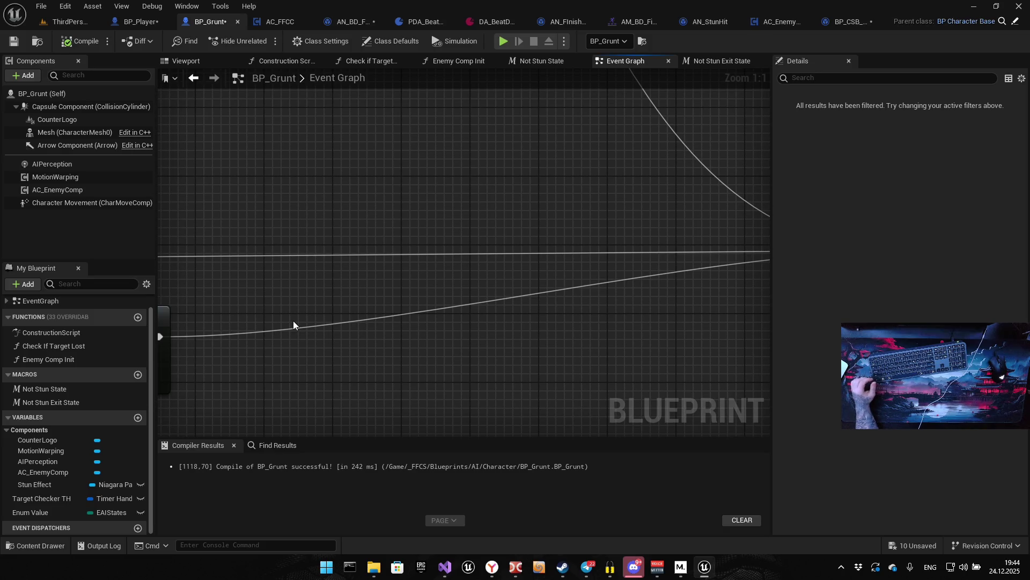
pyautogui.moveTo(287, 314); pyautogui.dragTo(367, 302)
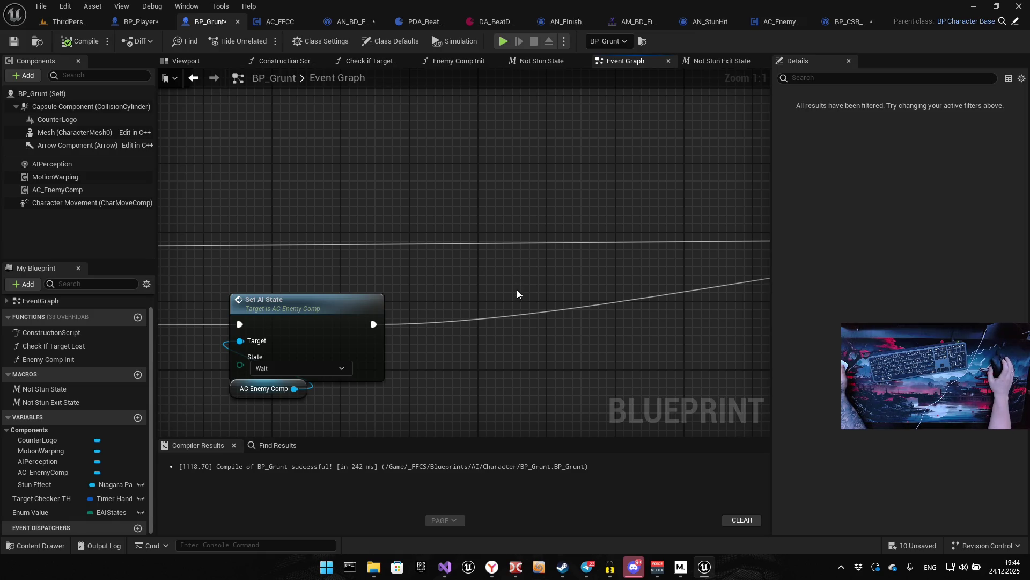
# Place a Get Blackboard node below Set AI State, then switch to AC_EnemyComp
pyautogui.rightClick(541, 293)
pyautogui.write('get blackb')
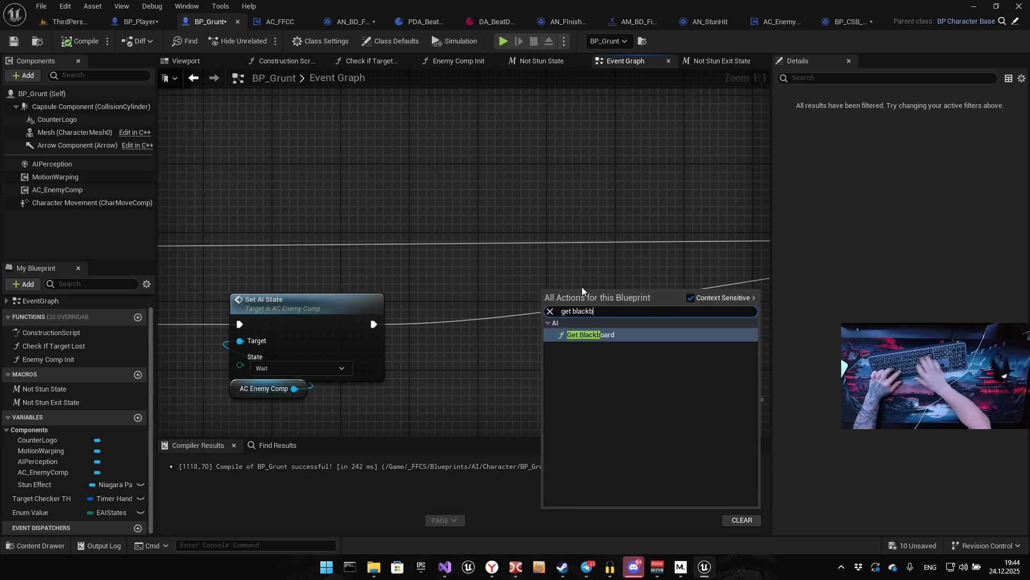
pyautogui.press('Return')
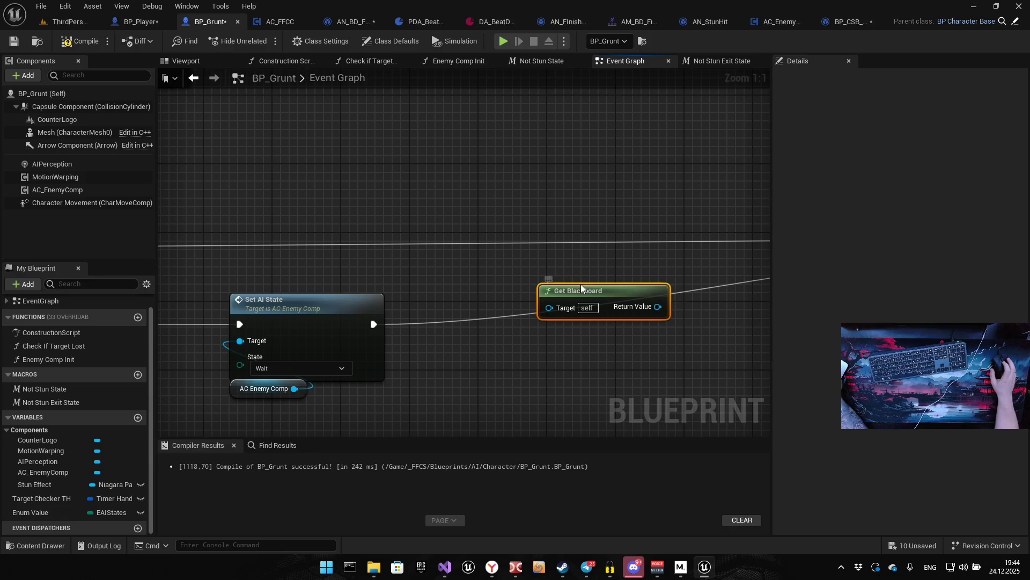
pyautogui.moveTo(601, 294)
pyautogui.mouseDown()
pyautogui.moveTo(593, 217)
pyautogui.moveTo(642, 360)
pyautogui.moveTo(638, 378)
pyautogui.mouseUp()
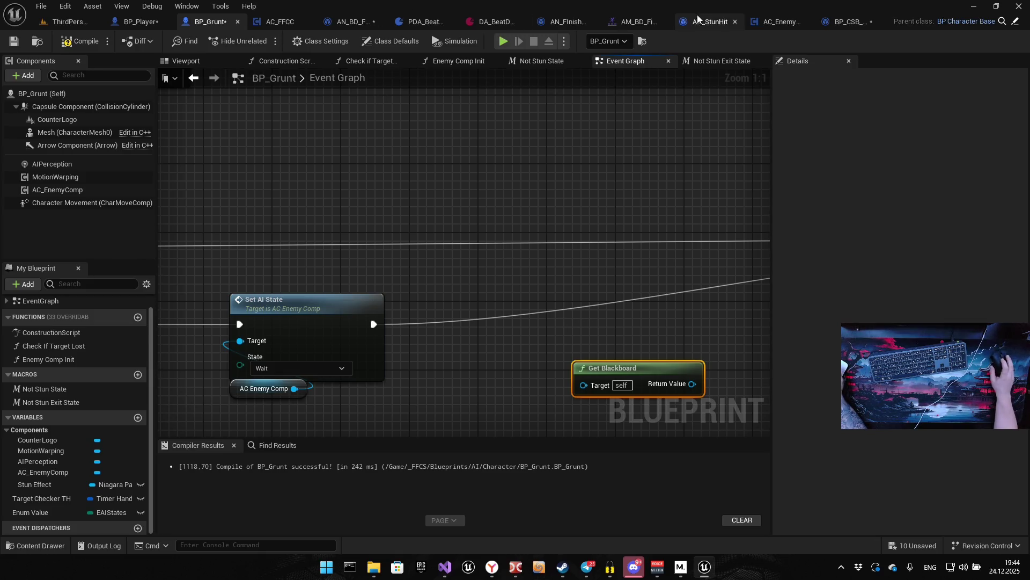
pyautogui.click(769, 22)
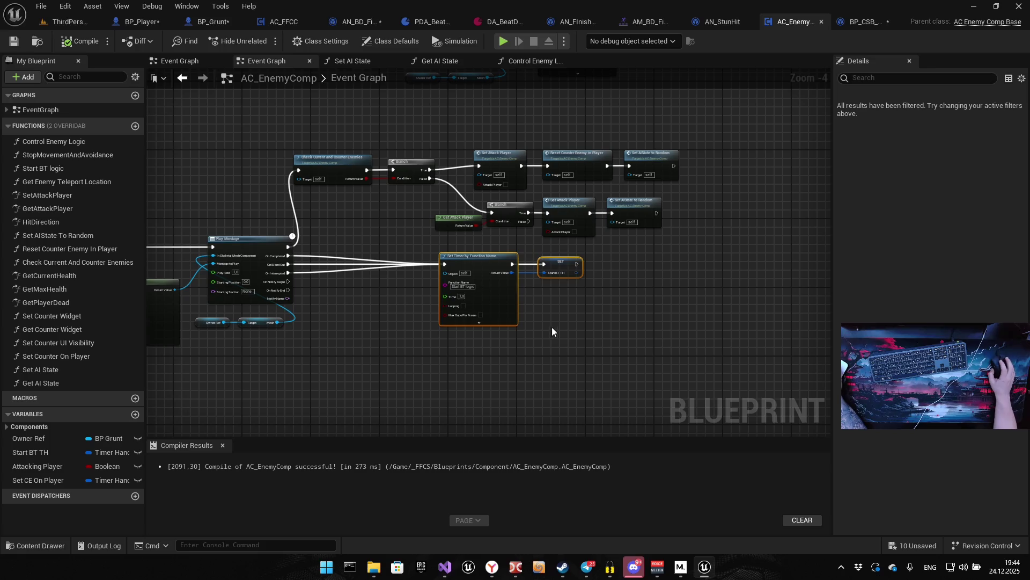
# Copy Get Blackboard, Get Owner, Make Literal Name, Is Valid and Set Value as Enum from AC_EnemyComp's Set AI State
pyautogui.click(570, 328)
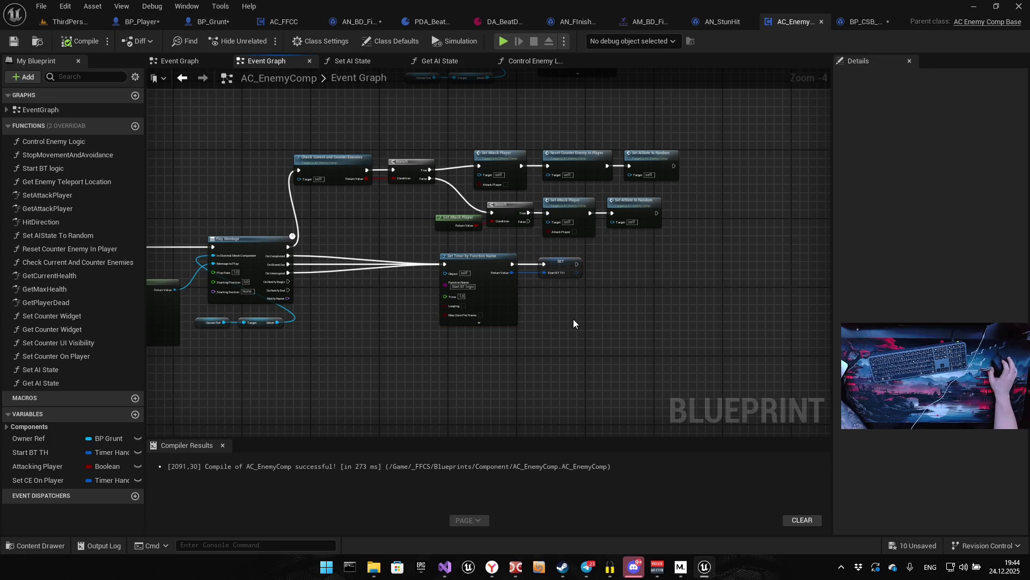
pyautogui.doubleClick(80, 371)
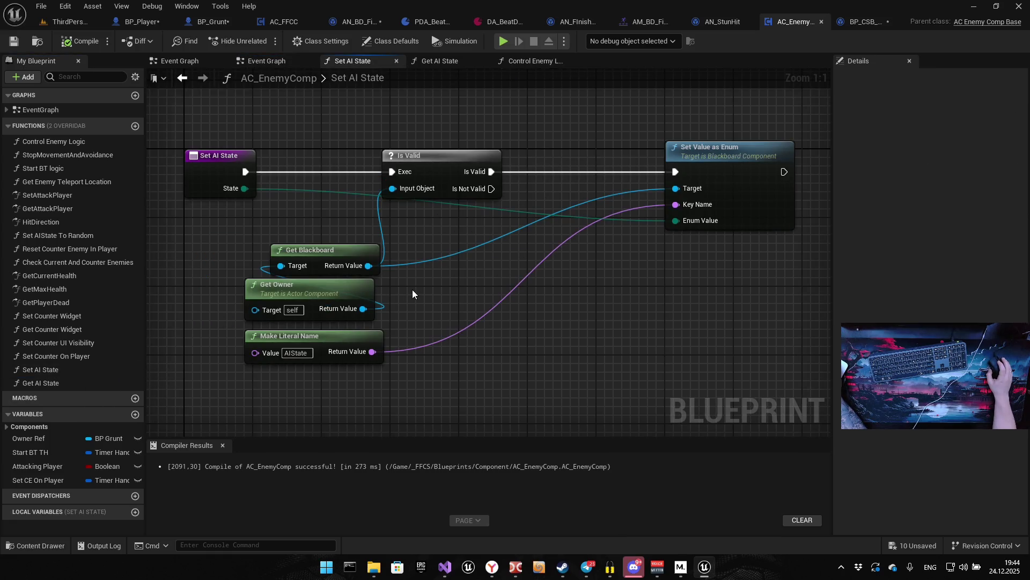
pyautogui.moveTo(343, 368); pyautogui.dragTo(338, 252)
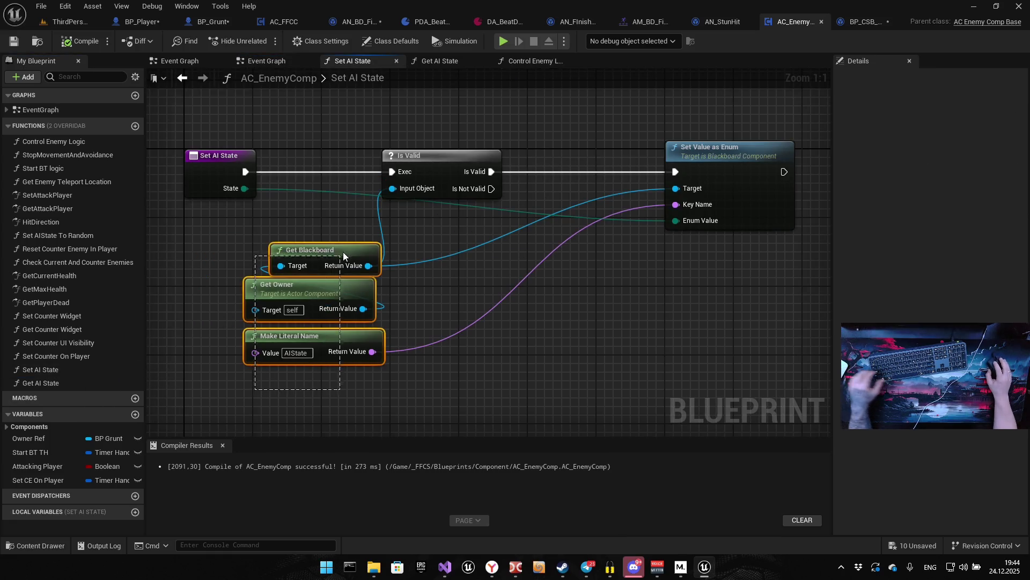
pyautogui.moveTo(295, 403); pyautogui.dragTo(701, 134)
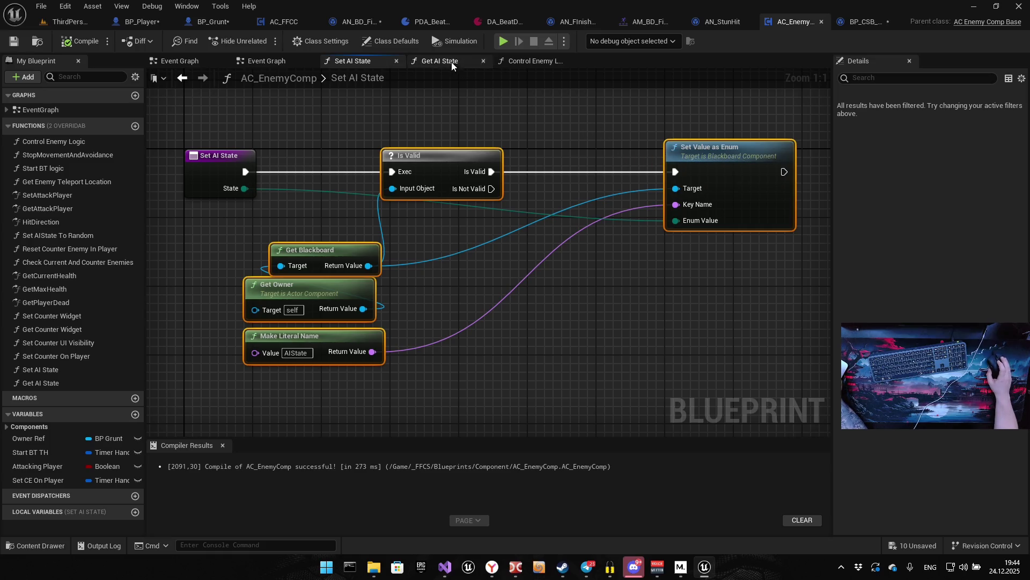
pyautogui.click(198, 25)
pyautogui.scroll(-4, 453, 207)
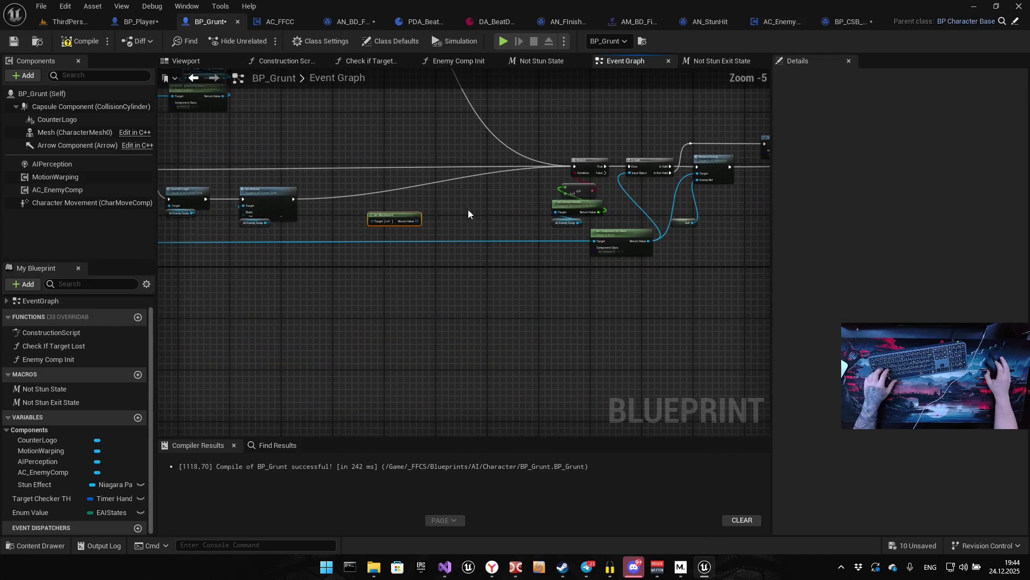
# Paste the copied blackboard nodes below the Set AI State node
pyautogui.moveTo(331, 261); pyautogui.dragTo(501, 321)
pyautogui.hotkey('ctrl', 'v')
pyautogui.scroll(3, 500, 320)
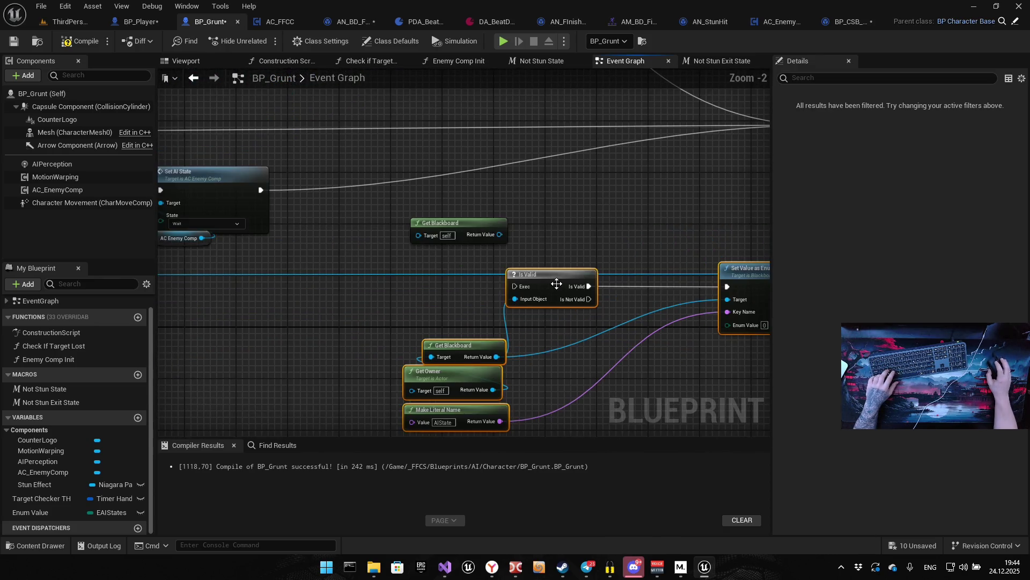
pyautogui.moveTo(553, 277); pyautogui.dragTo(445, 292)
pyautogui.moveTo(549, 265); pyautogui.dragTo(588, 233)
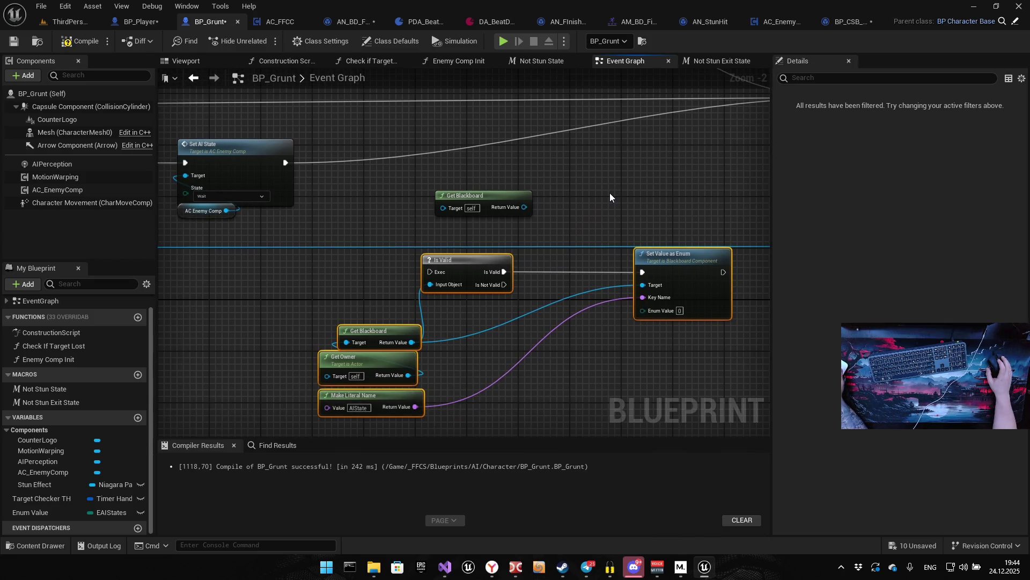
# Delete the extra Get Blackboard node and the Set Value as Enum node
pyautogui.click(476, 207)
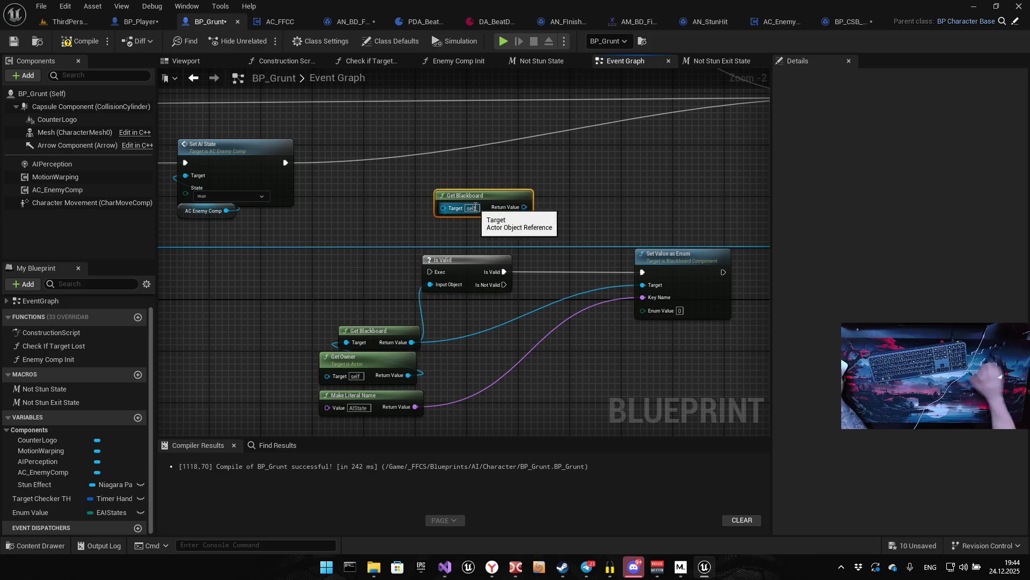
pyautogui.press('Delete')
pyautogui.moveTo(522, 366); pyautogui.dragTo(645, 173)
pyautogui.press('Delete')
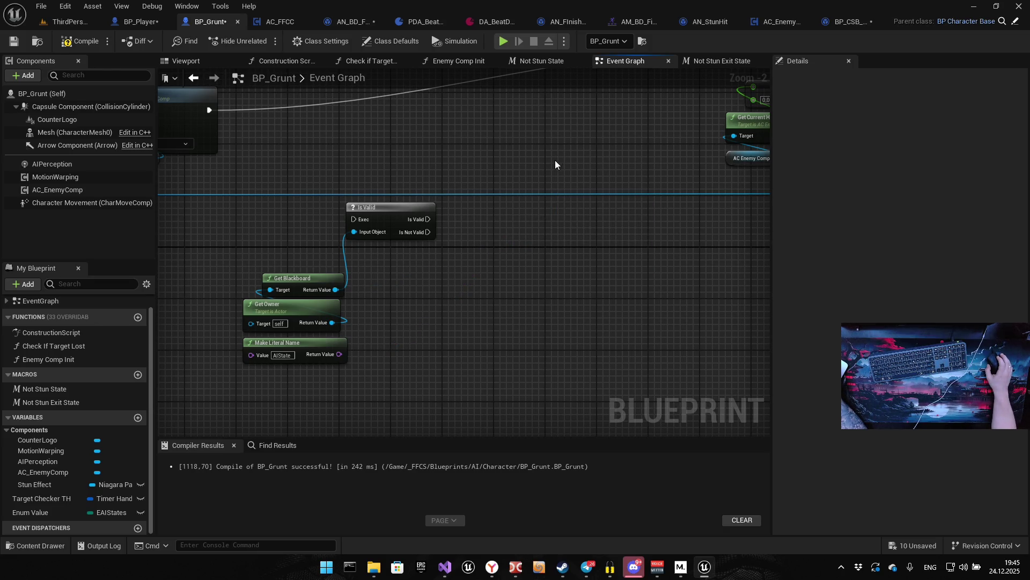
# Open DT_ControllerBase from Blueprints > AI > AIController, then go back to BP_Grunt
pyautogui.hotkey('ctrl', 'space')
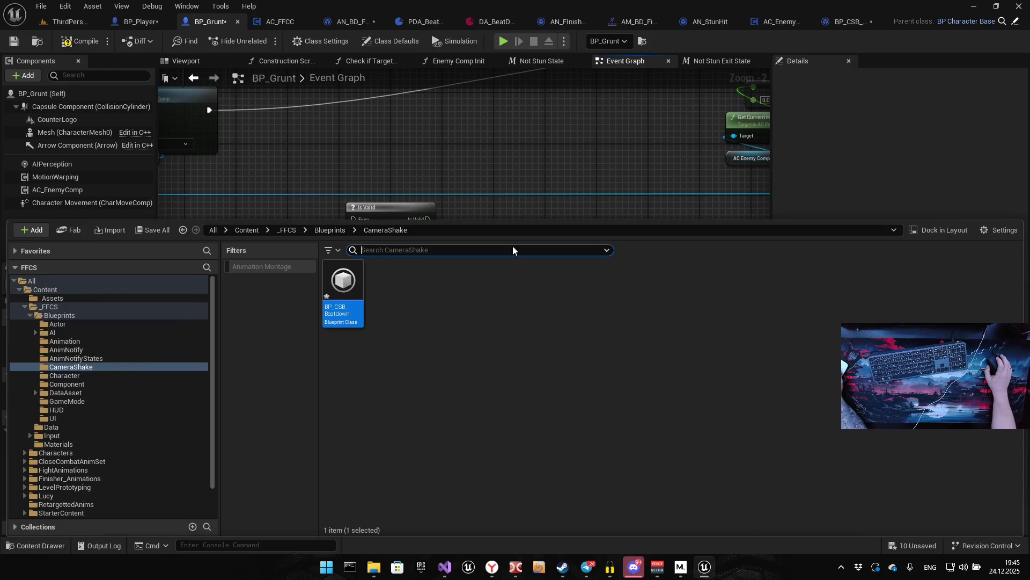
pyautogui.click(330, 231)
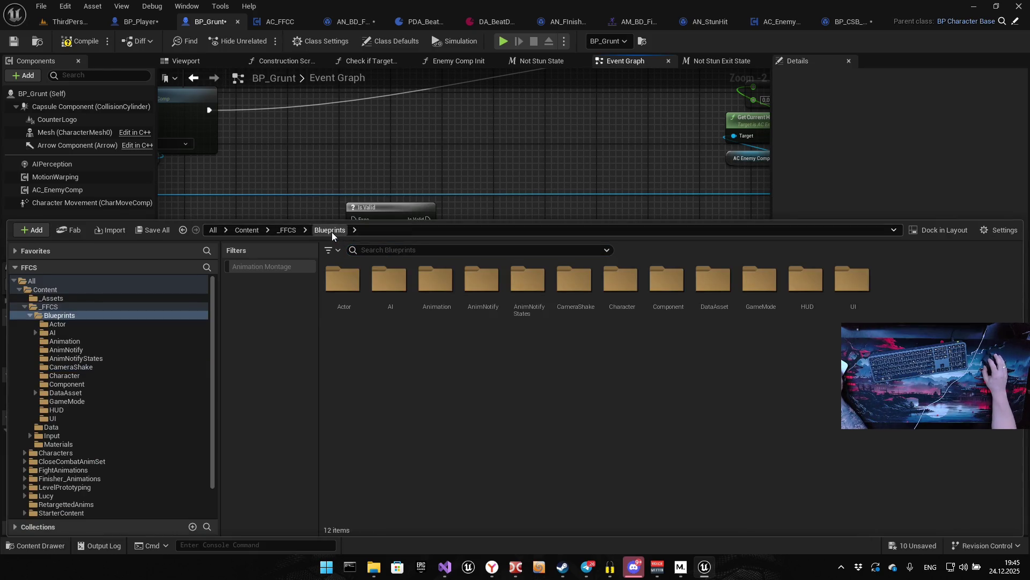
pyautogui.doubleClick(389, 279)
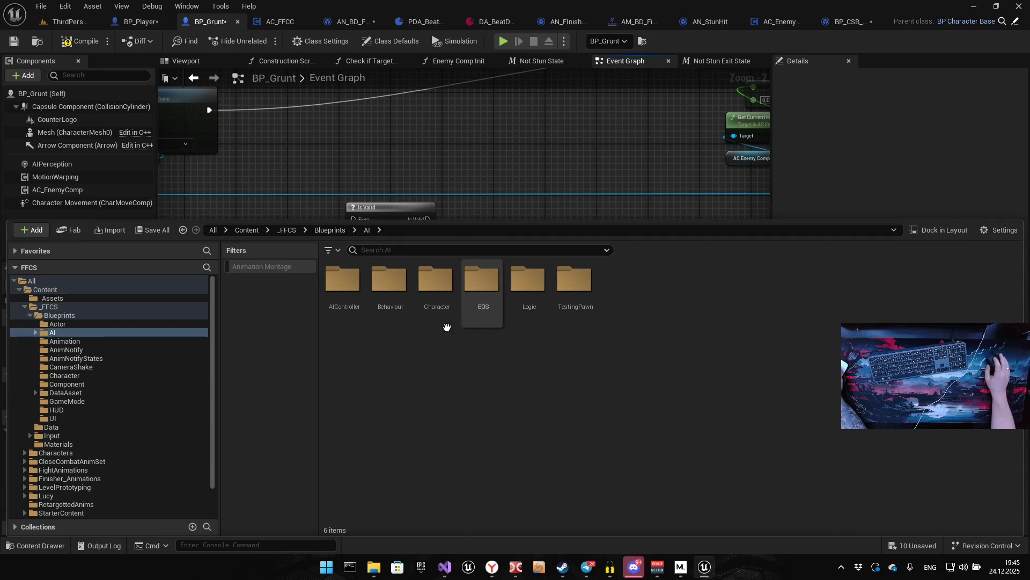
pyautogui.doubleClick(344, 300)
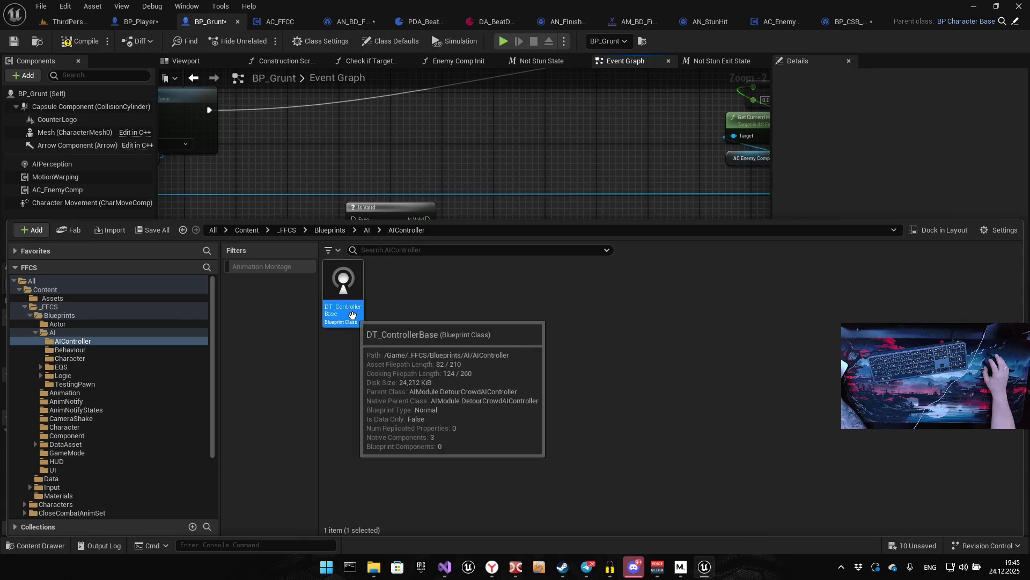
pyautogui.doubleClick(348, 309)
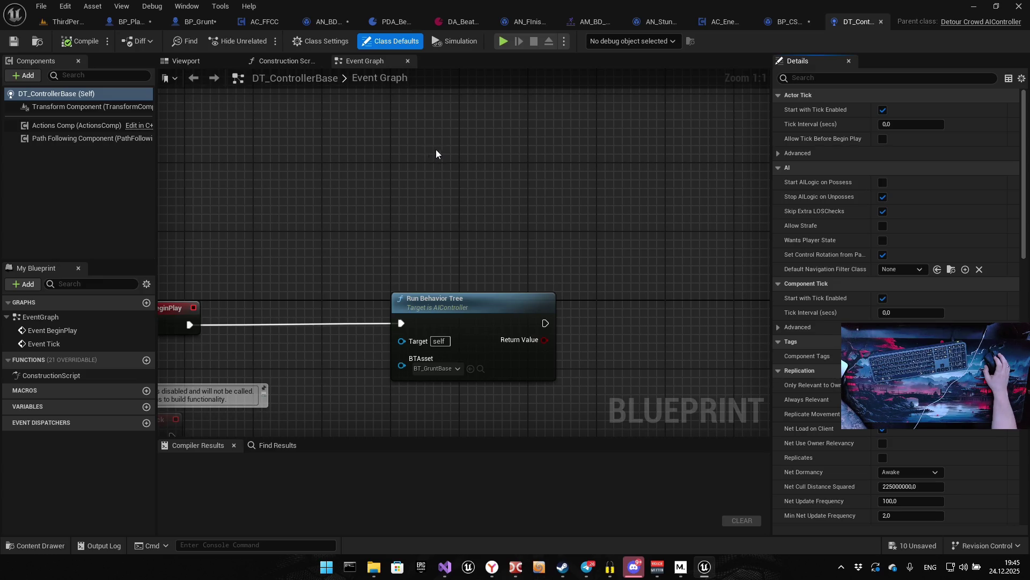
pyautogui.click(193, 21)
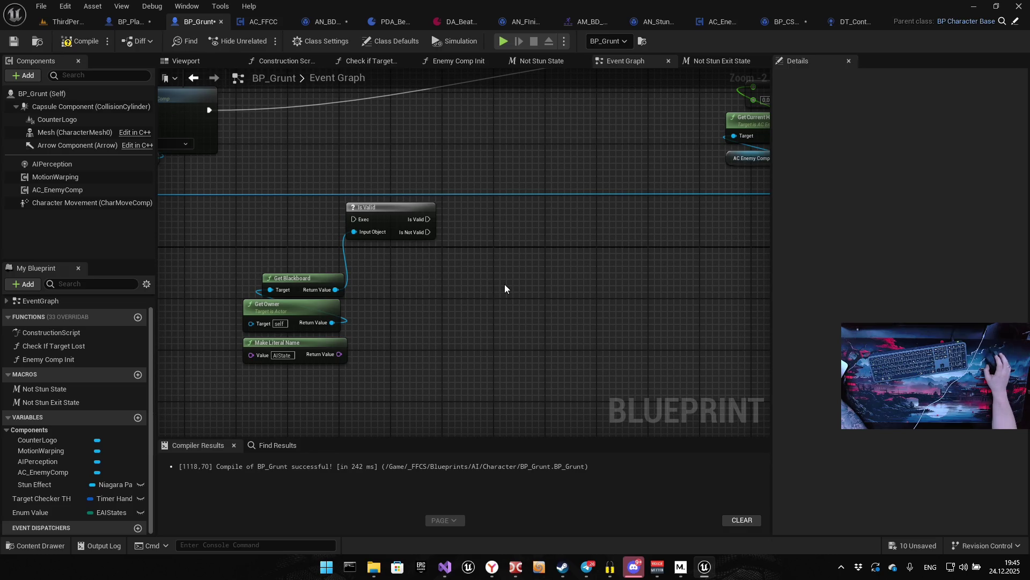
pyautogui.scroll(-2, 504, 282)
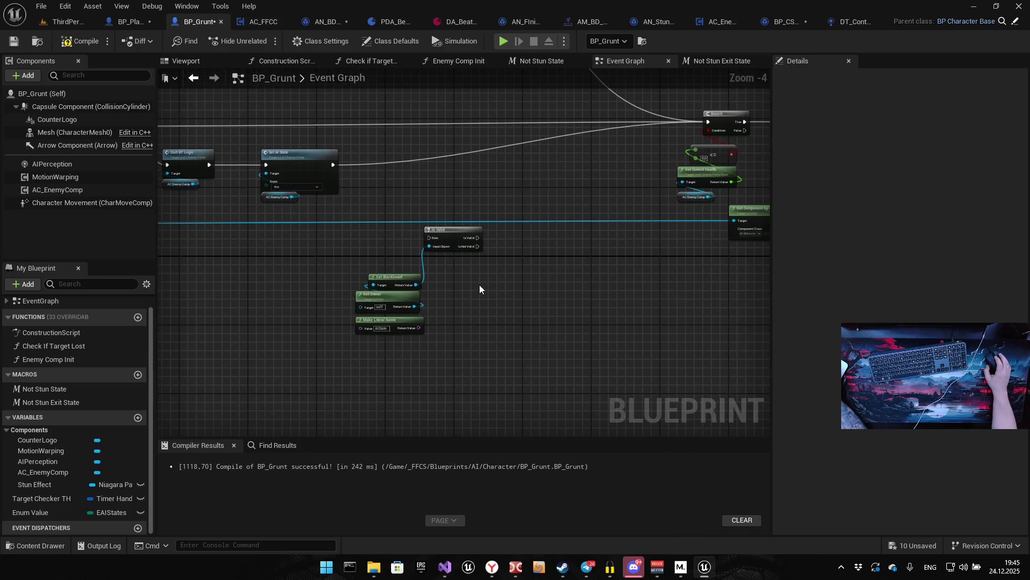
pyautogui.moveTo(479, 284)
pyautogui.mouseDown()
pyautogui.moveTo(345, 258)
pyautogui.moveTo(549, 176)
pyautogui.moveTo(604, 171)
pyautogui.mouseUp()
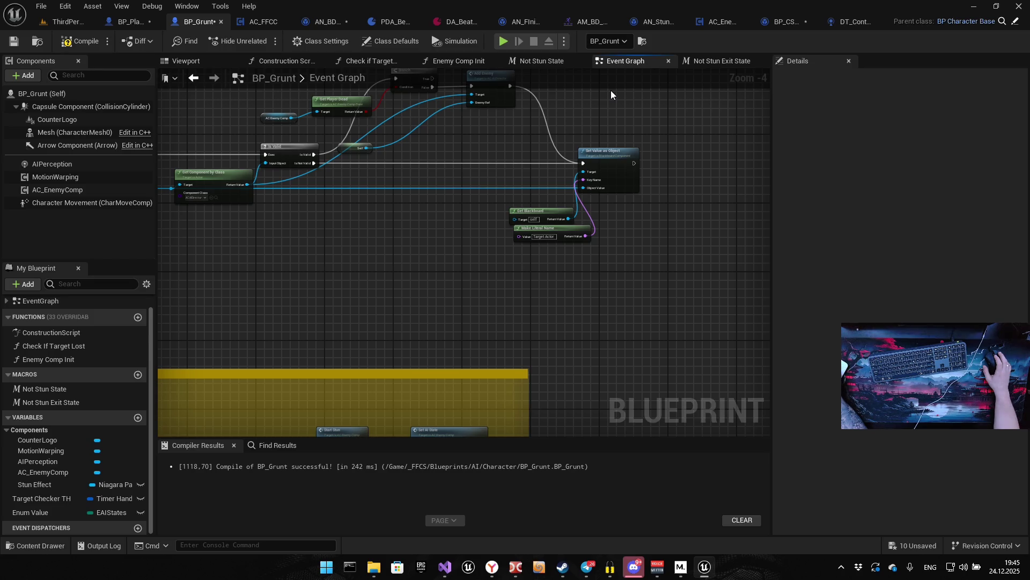
pyautogui.moveTo(364, 197)
pyautogui.mouseDown()
pyautogui.moveTo(503, 174)
pyautogui.moveTo(577, 345)
pyautogui.moveTo(231, 185)
pyautogui.moveTo(322, 196)
pyautogui.moveTo(376, 231)
pyautogui.moveTo(439, 208)
pyautogui.moveTo(168, 191)
pyautogui.moveTo(464, 215)
pyautogui.mouseUp()
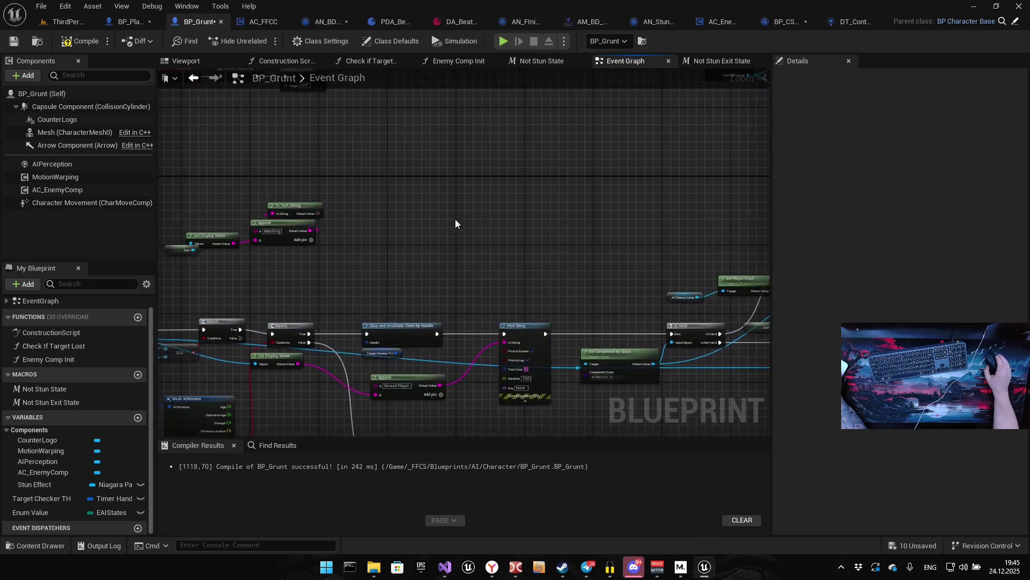
pyautogui.moveTo(375, 265)
pyautogui.mouseDown()
pyautogui.moveTo(495, 241)
pyautogui.moveTo(429, 255)
pyautogui.mouseUp()
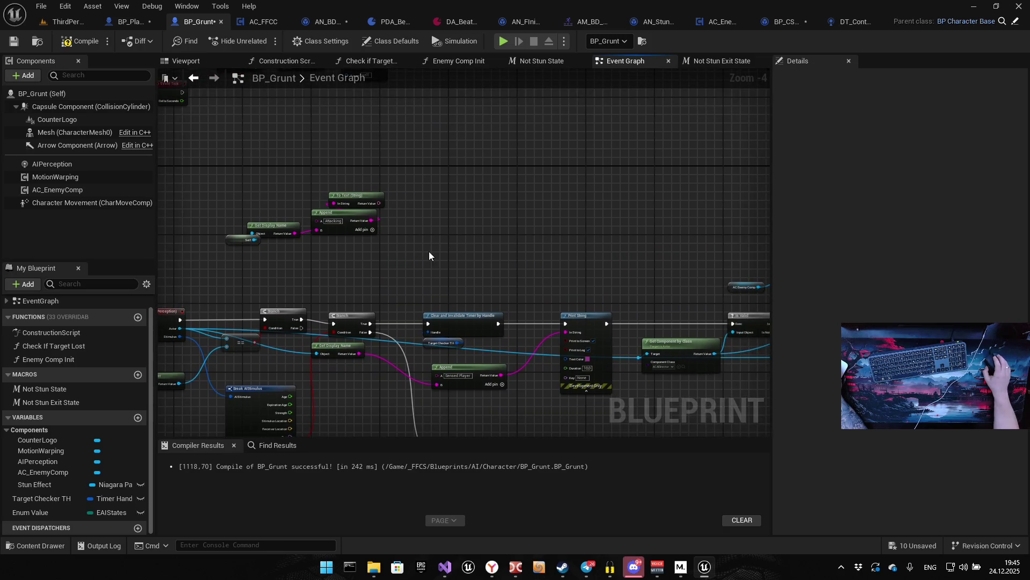
# Create a custom event from the 'add custom' search and name it 'Add Target'
pyautogui.rightClick(458, 240)
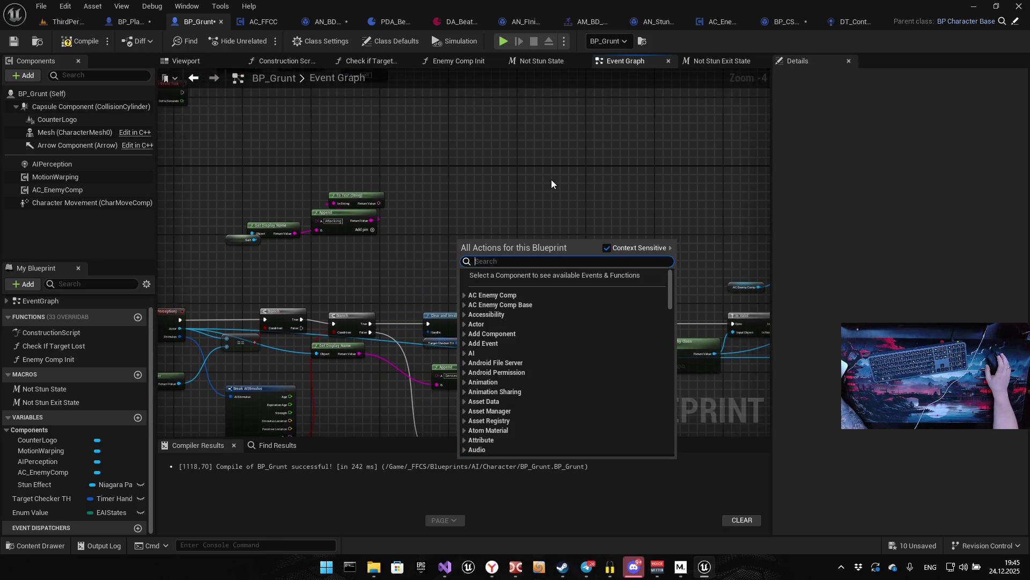
pyautogui.write('add custom')
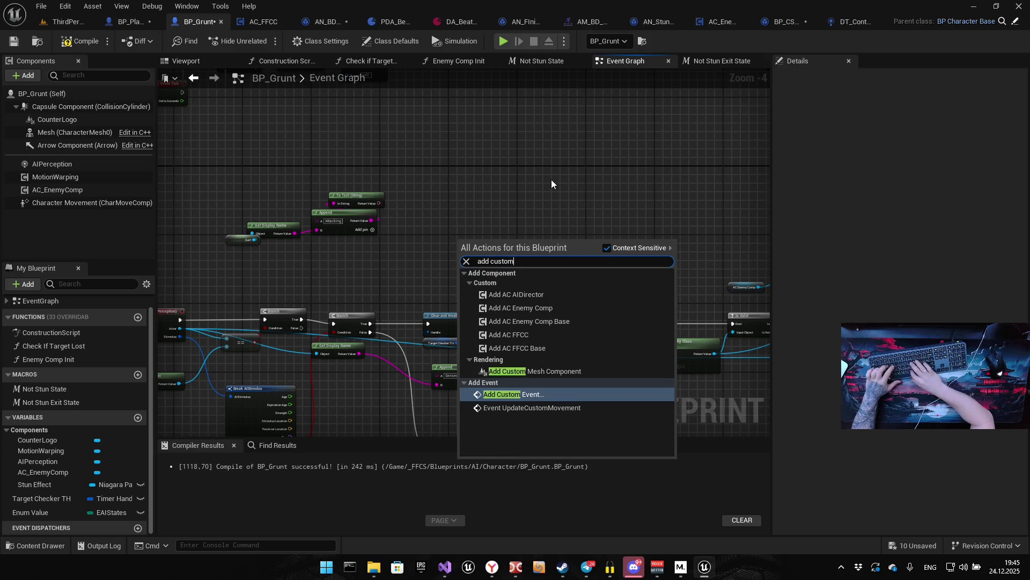
pyautogui.press('Return')
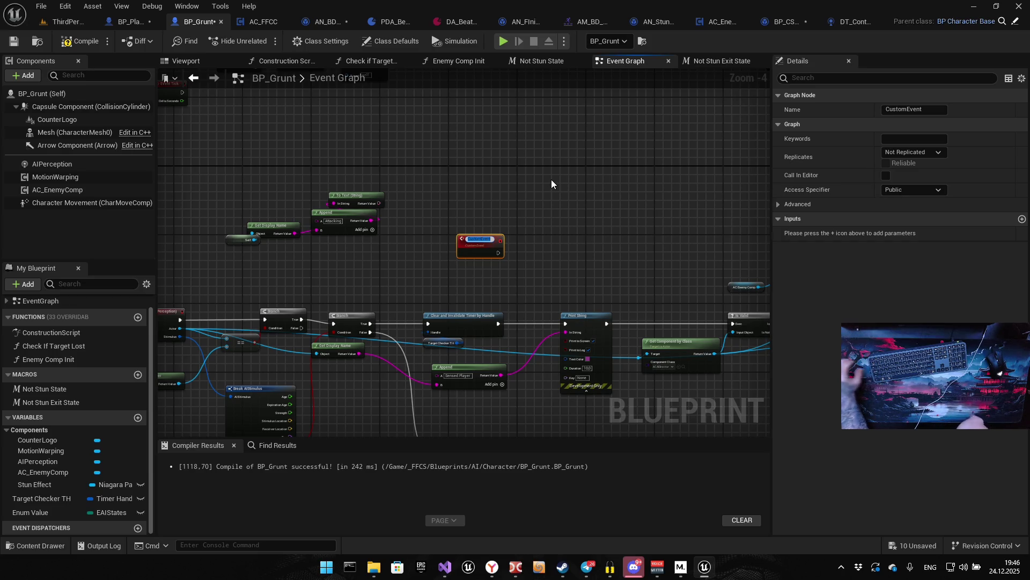
pyautogui.write('Add')
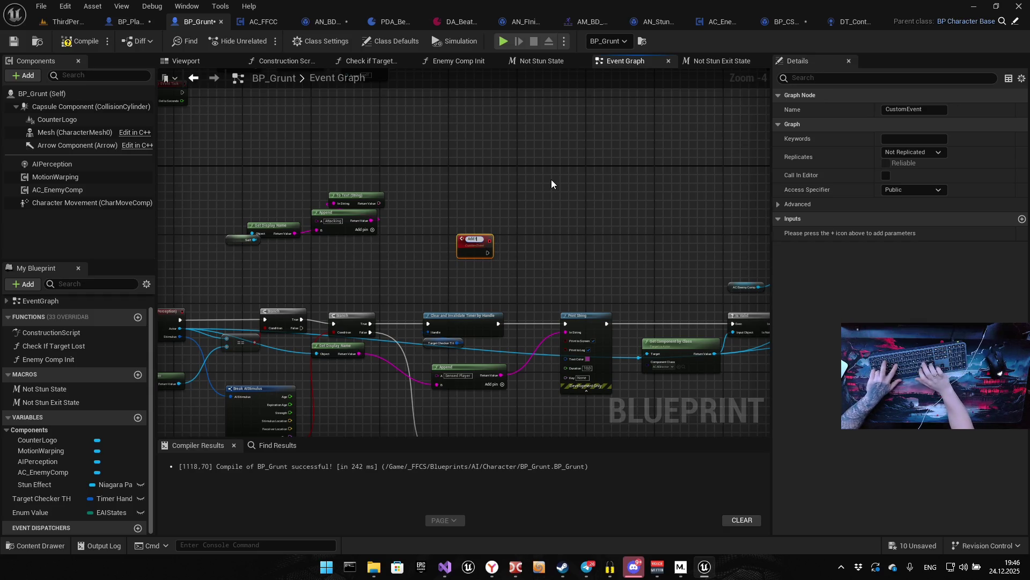
pyautogui.write(' T')
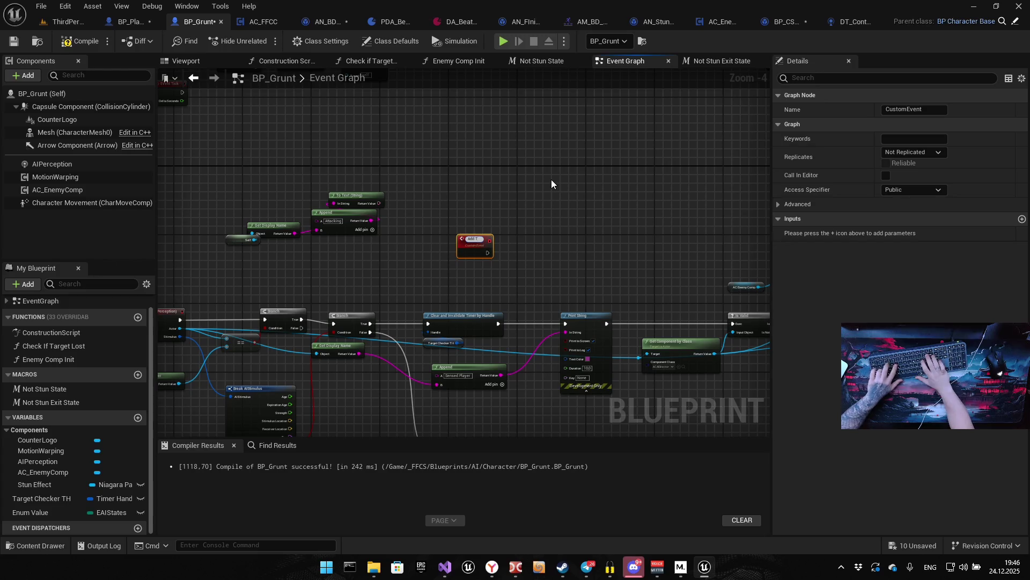
pyautogui.write('arget')
pyautogui.press('Return')
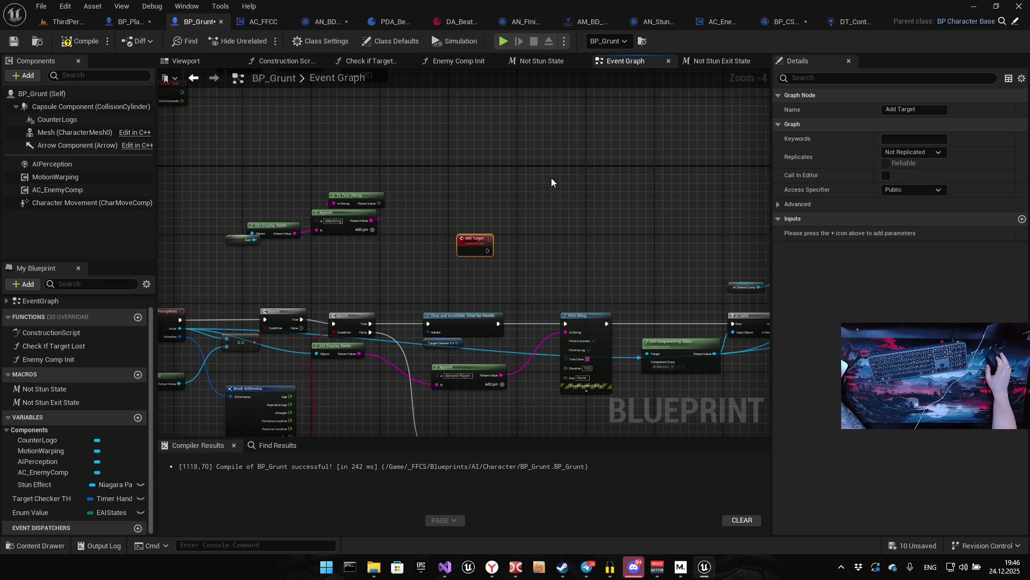
pyautogui.scroll(3, 507, 194)
pyautogui.moveTo(498, 254); pyautogui.dragTo(439, 170)
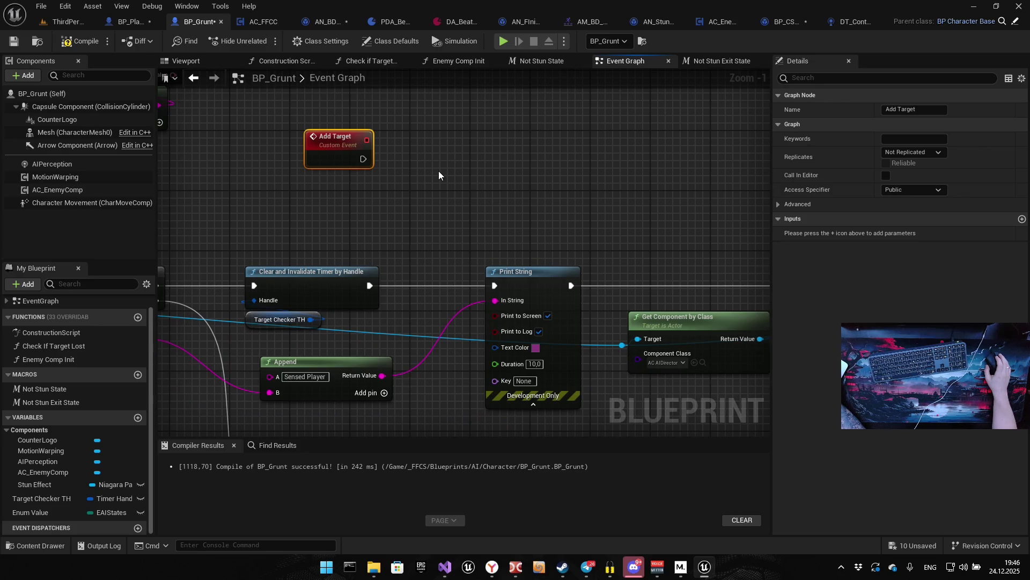
# Give Add Target an Actor input named Target and connect its execution to Is Valid
pyautogui.moveTo(506, 191)
pyautogui.mouseDown()
pyautogui.moveTo(373, 143)
pyautogui.moveTo(398, 212)
pyautogui.moveTo(260, 148)
pyautogui.moveTo(494, 180)
pyautogui.moveTo(526, 223)
pyautogui.moveTo(485, 205)
pyautogui.moveTo(478, 245)
pyautogui.mouseUp()
pyautogui.moveTo(428, 341); pyautogui.dragTo(356, 185)
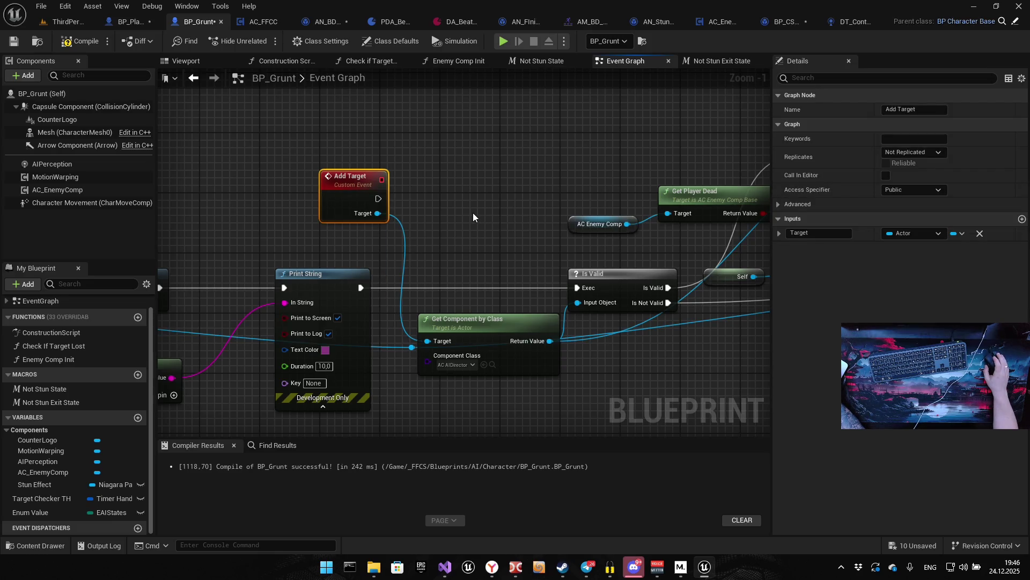
pyautogui.moveTo(473, 217); pyautogui.dragTo(418, 196)
pyautogui.moveTo(323, 178)
pyautogui.mouseDown()
pyautogui.moveTo(523, 278)
pyautogui.moveTo(523, 265)
pyautogui.mouseUp()
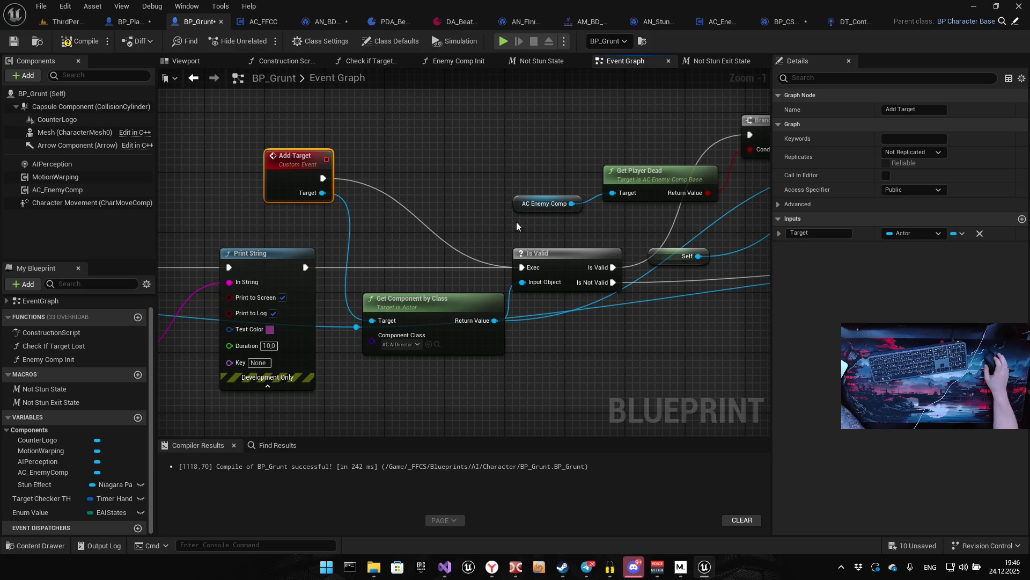
pyautogui.moveTo(700, 234)
pyautogui.mouseDown()
pyautogui.moveTo(486, 236)
pyautogui.moveTo(187, 201)
pyautogui.mouseUp()
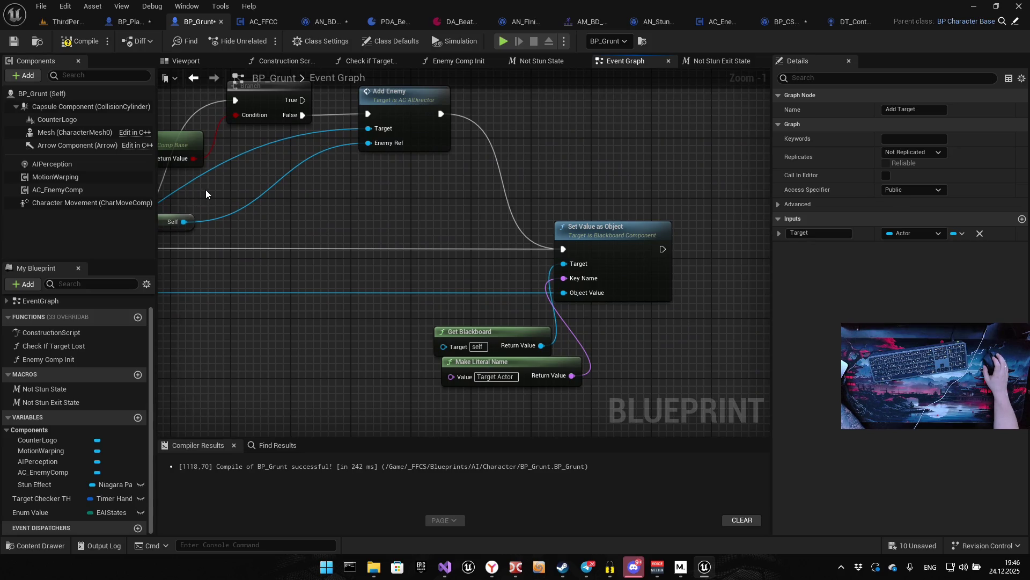
pyautogui.scroll(-5, 207, 189)
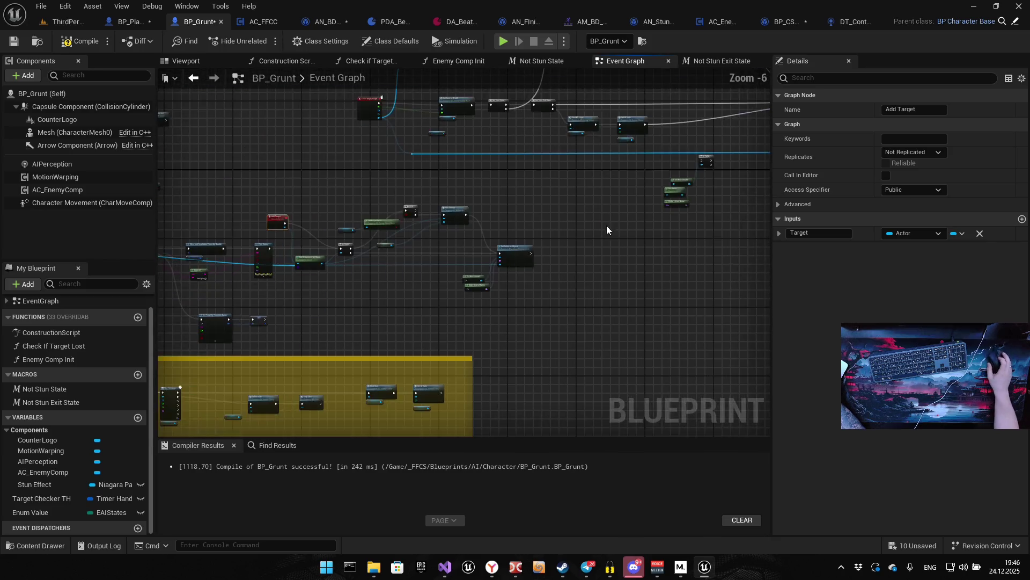
# Delete the leftover Is Valid, Get Blackboard, Get Owner and Make Literal Name nodes
pyautogui.scroll(2, 621, 230)
pyautogui.moveTo(306, 299)
pyautogui.mouseDown()
pyautogui.moveTo(414, 157)
pyautogui.moveTo(445, 137)
pyautogui.mouseUp()
pyautogui.press('Delete')
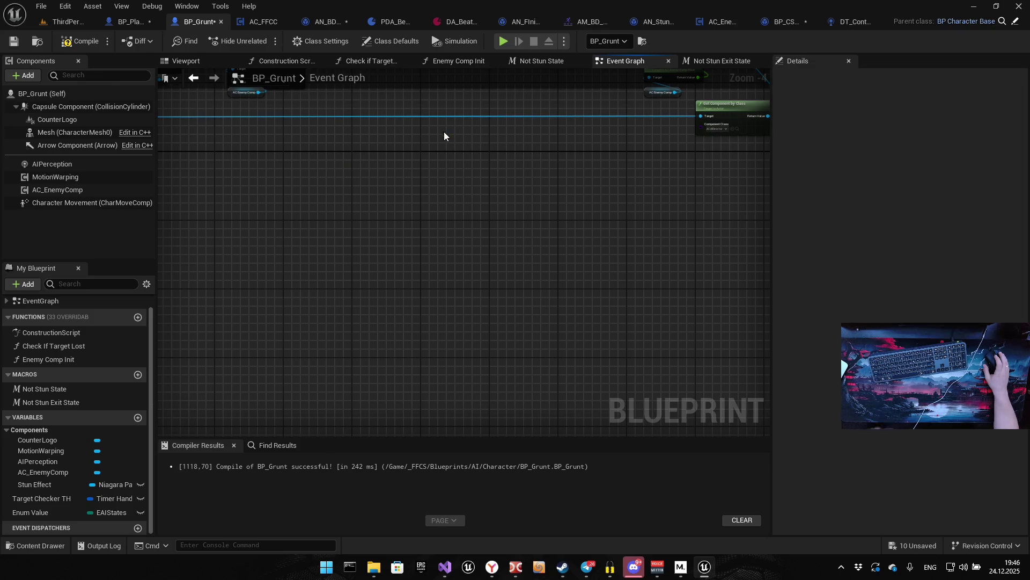
pyautogui.scroll(-4, 398, 215)
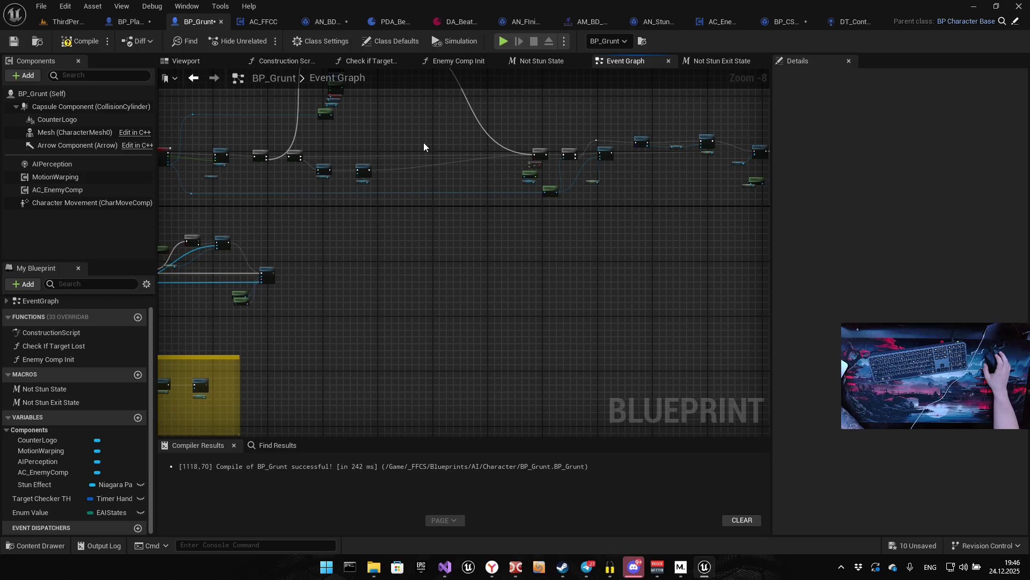
pyautogui.scroll(5, 553, 180)
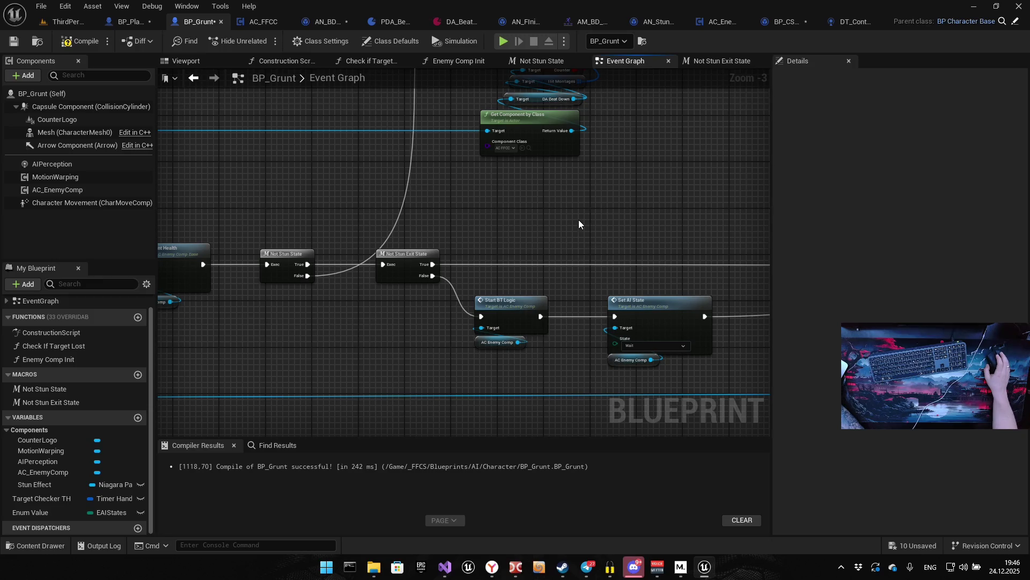
pyautogui.scroll(3, 523, 270)
# Call Add Target after Set AI State on the stun-exit path, feed it Damage Causer, and compile
pyautogui.moveTo(387, 261); pyautogui.dragTo(571, 223)
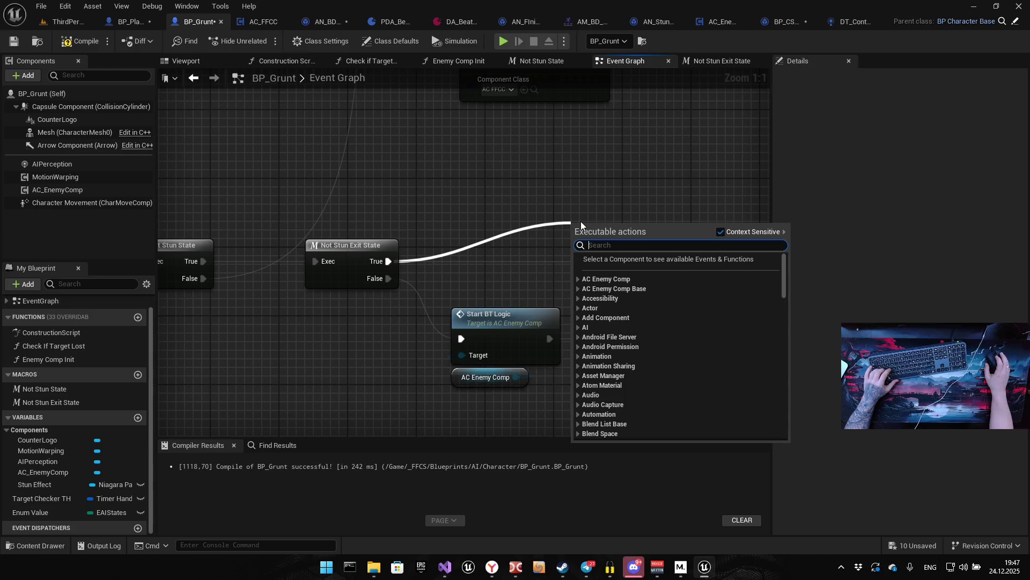
pyautogui.write('add tar')
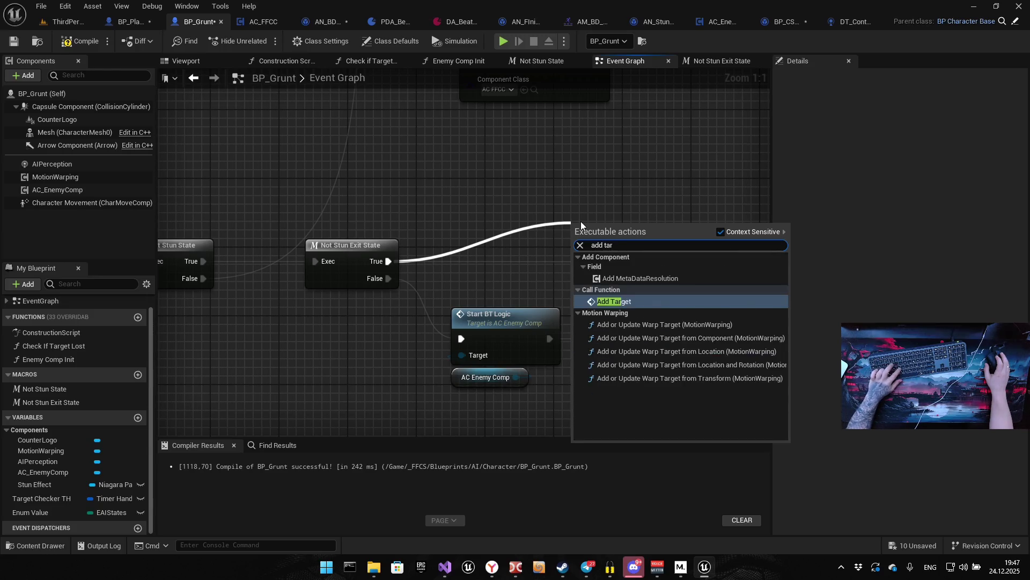
pyautogui.write('g')
pyautogui.press('Return')
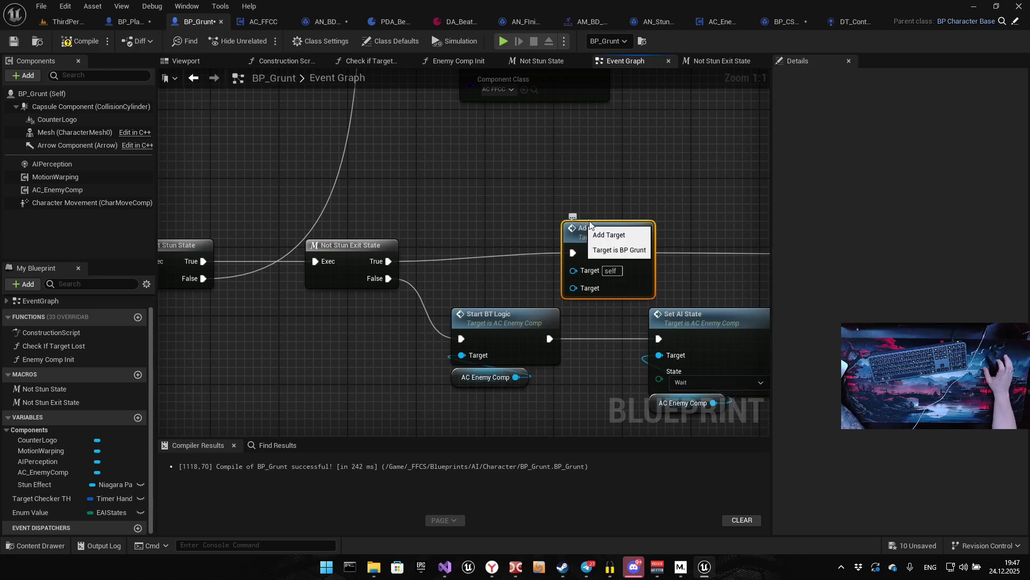
pyautogui.moveTo(689, 236); pyautogui.dragTo(394, 234)
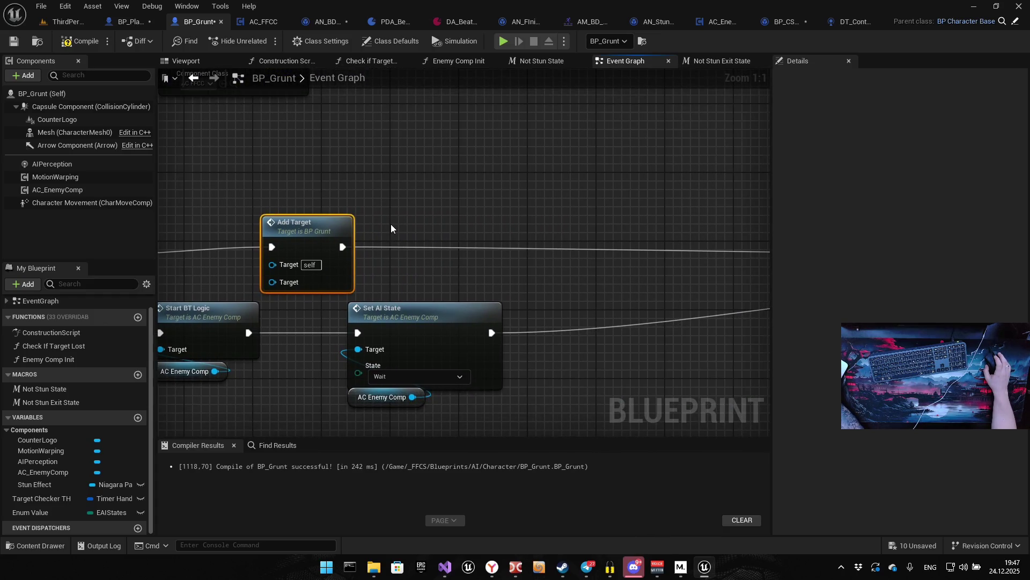
pyautogui.moveTo(453, 209)
pyautogui.mouseDown()
pyautogui.moveTo(273, 222)
pyautogui.moveTo(375, 236)
pyautogui.mouseUp()
pyautogui.moveTo(300, 221); pyautogui.dragTo(541, 221)
pyautogui.moveTo(411, 322); pyautogui.dragTo(517, 246)
pyautogui.scroll(-4, 347, 285)
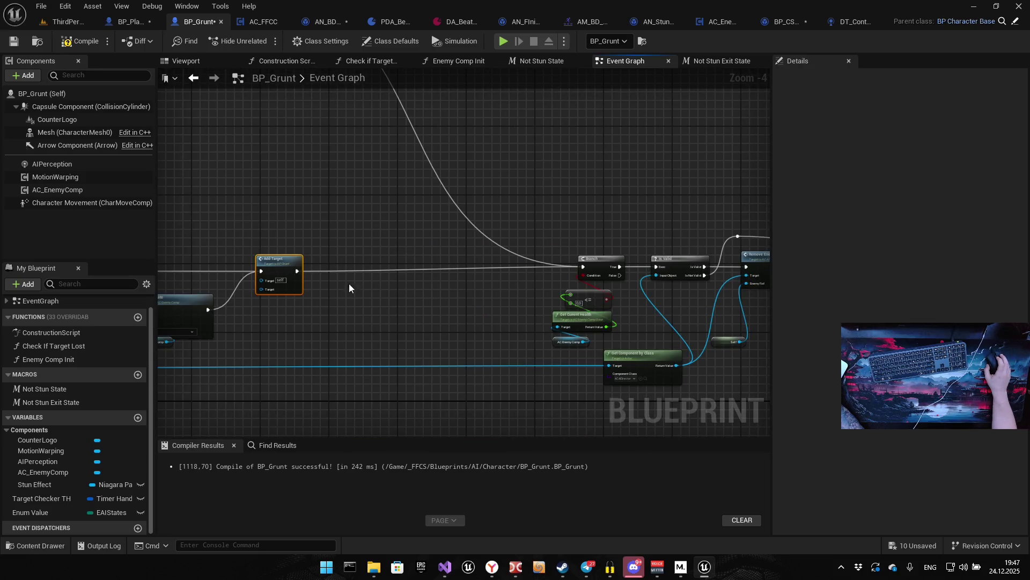
pyautogui.moveTo(335, 270)
pyautogui.mouseDown()
pyautogui.moveTo(260, 312)
pyautogui.moveTo(516, 289)
pyautogui.moveTo(355, 282)
pyautogui.moveTo(771, 291)
pyautogui.mouseUp()
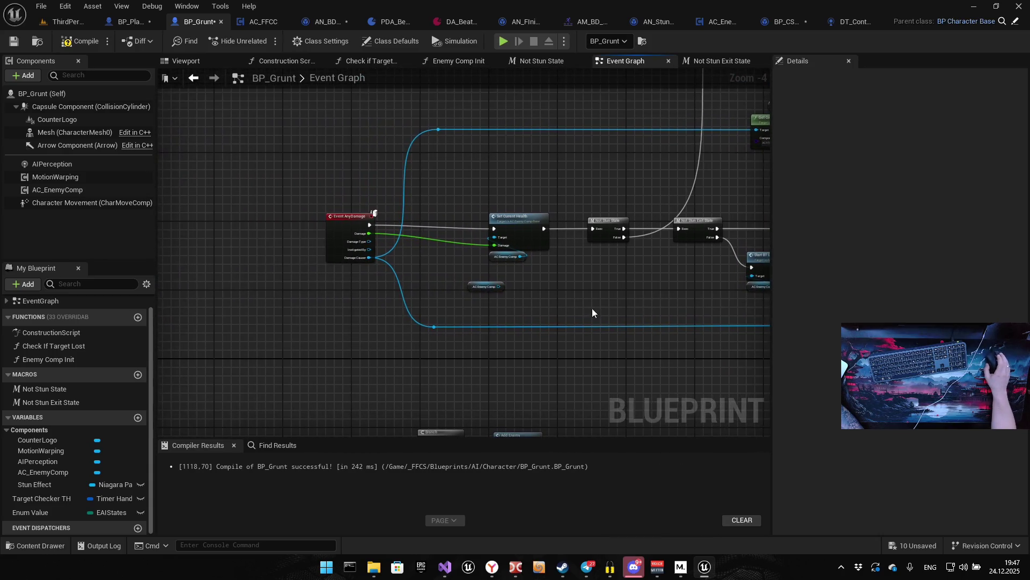
pyautogui.moveTo(369, 258)
pyautogui.mouseDown()
pyautogui.moveTo(681, 256)
pyautogui.moveTo(578, 249)
pyautogui.mouseUp()
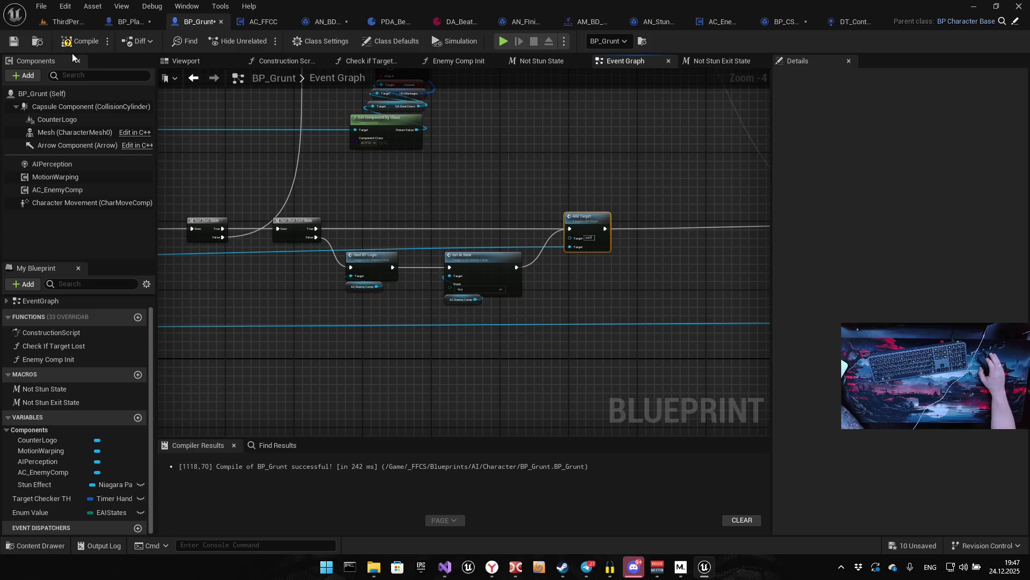
pyautogui.click(14, 42)
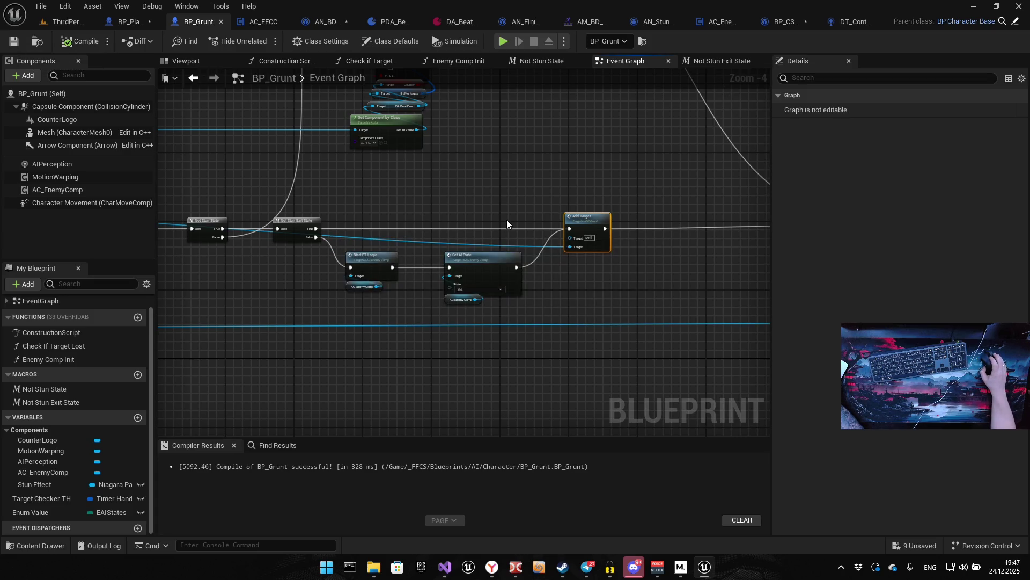
# Play-test the level against the grunts in the editor preview, then end the session
pyautogui.click(503, 42)
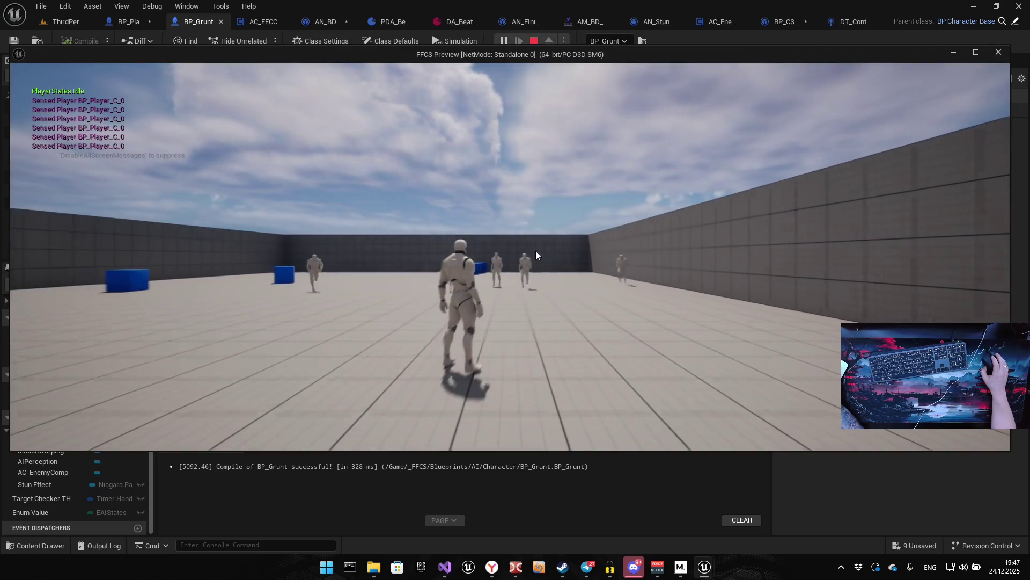
pyautogui.click(474, 293)
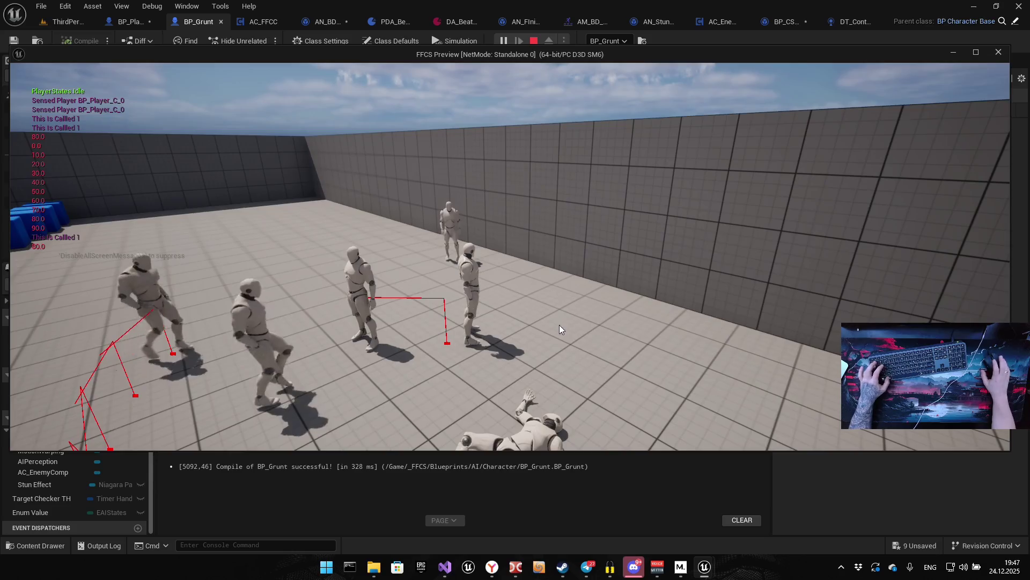
pyautogui.hotkey('alt', 'Tab')
pyautogui.moveTo(704, 572)
pyautogui.click(769, 520)
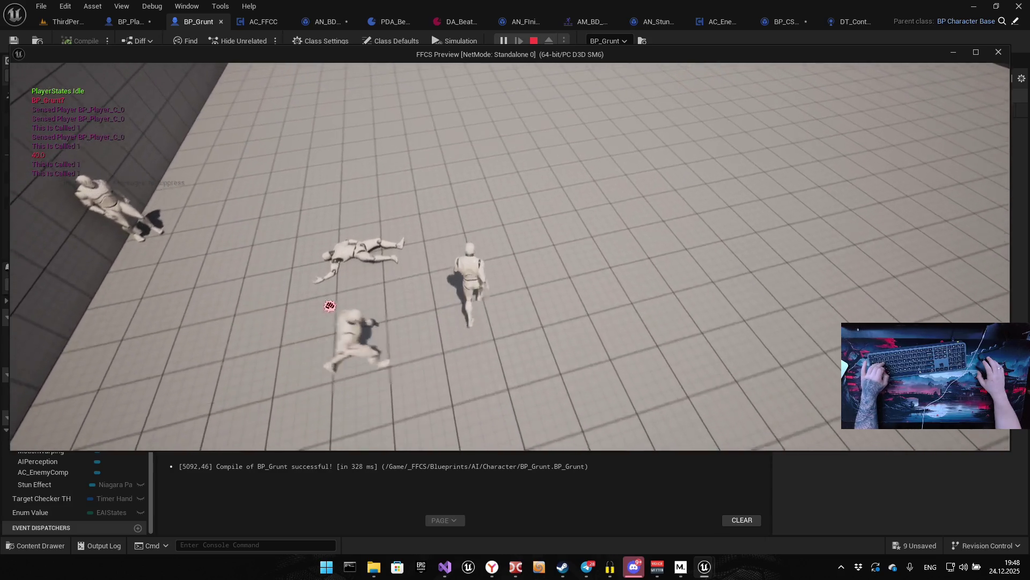
pyautogui.press('Escape')
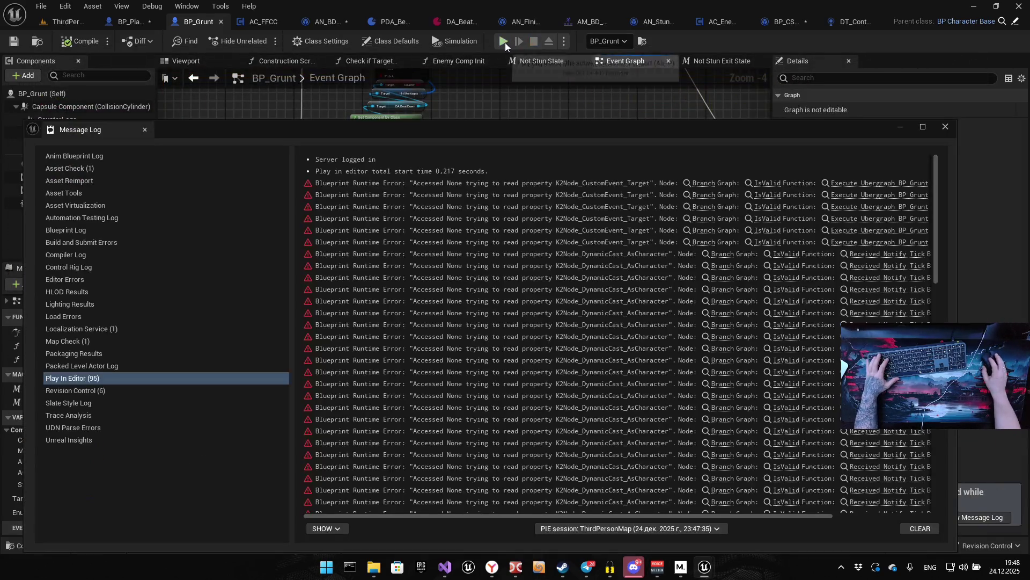
# Read through the Accessed None errors from BP_Grunt and ANS_SlowDownMontage, then close the Message Log
pyautogui.moveTo(678, 514)
pyautogui.mouseDown()
pyautogui.moveTo(760, 506)
pyautogui.moveTo(442, 459)
pyautogui.mouseUp()
pyautogui.moveTo(934, 232)
pyautogui.mouseDown()
pyautogui.moveTo(884, 504)
pyautogui.moveTo(878, 235)
pyautogui.mouseUp()
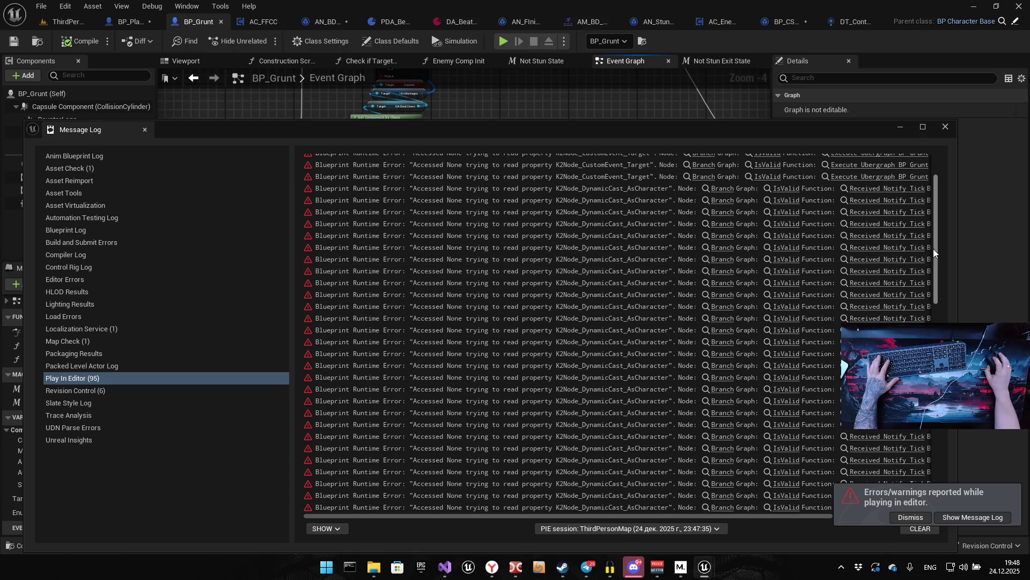
pyautogui.moveTo(935, 253)
pyautogui.mouseDown()
pyautogui.moveTo(919, 475)
pyautogui.moveTo(930, 194)
pyautogui.mouseUp()
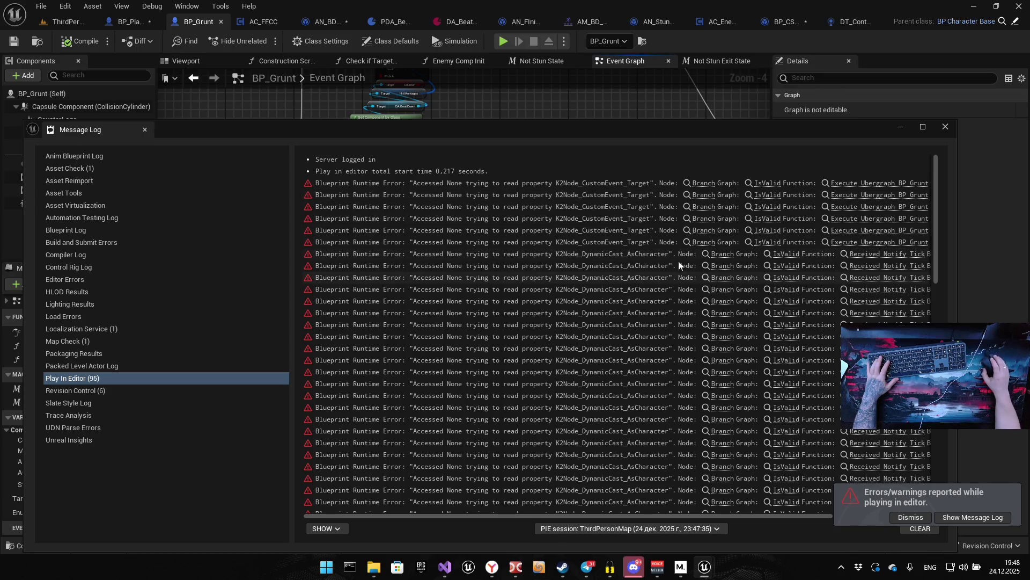
pyautogui.scroll(-1, 934, 212)
pyautogui.moveTo(936, 214)
pyautogui.mouseDown()
pyautogui.moveTo(941, 291)
pyautogui.moveTo(920, 487)
pyautogui.moveTo(912, 166)
pyautogui.mouseUp()
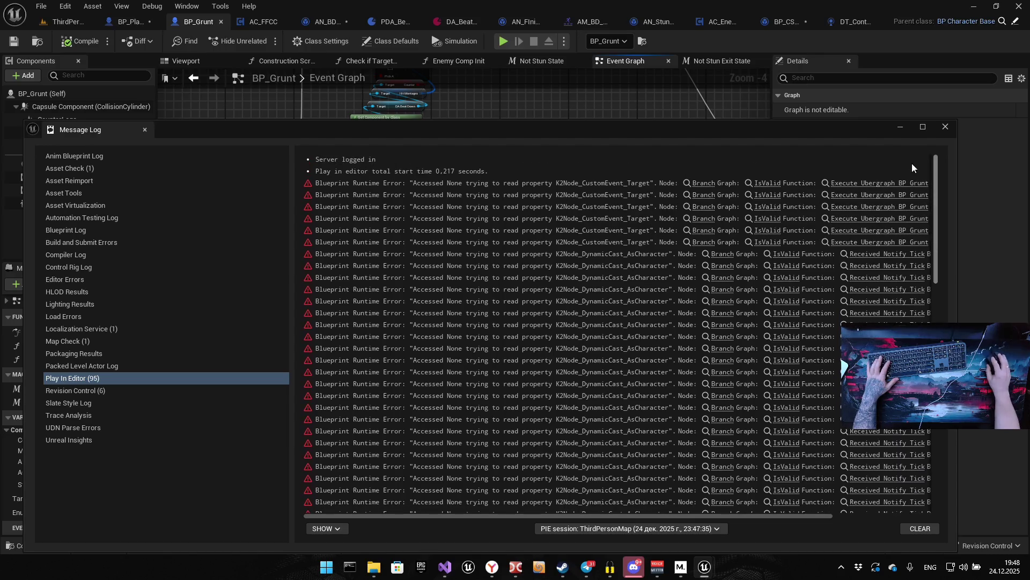
pyautogui.moveTo(729, 518); pyautogui.dragTo(872, 514)
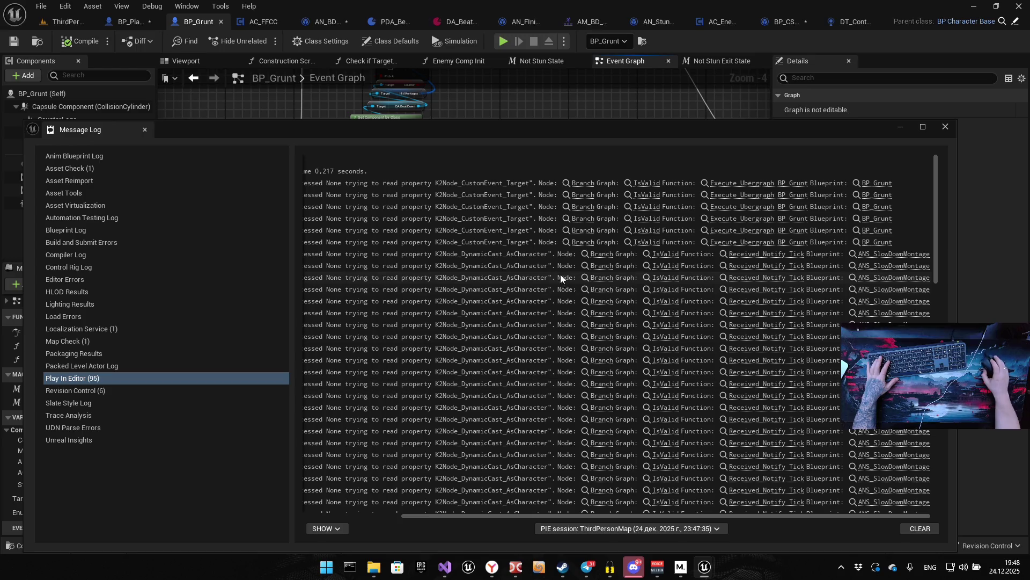
pyautogui.moveTo(650, 516); pyautogui.dragTo(552, 515)
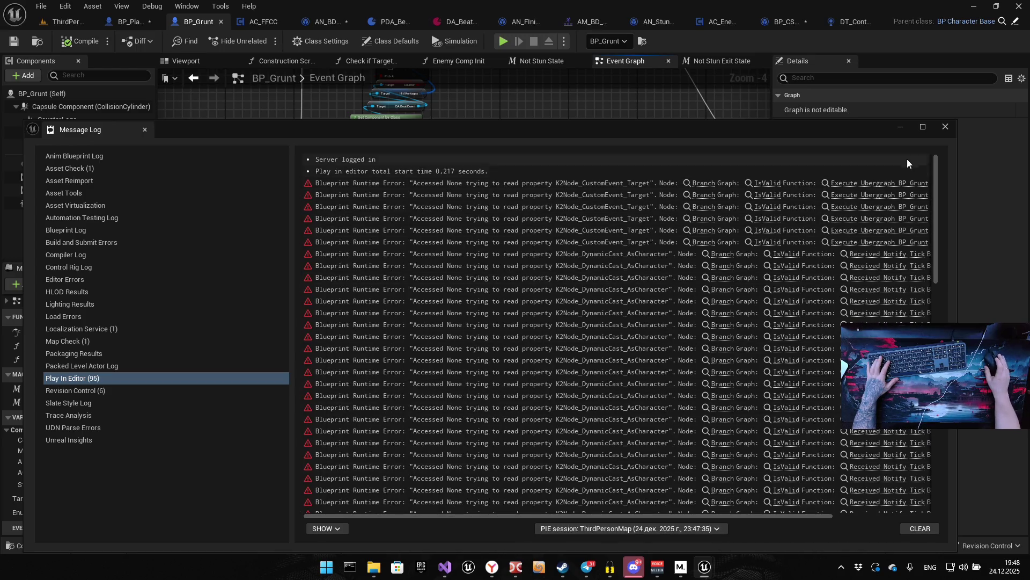
pyautogui.click(946, 127)
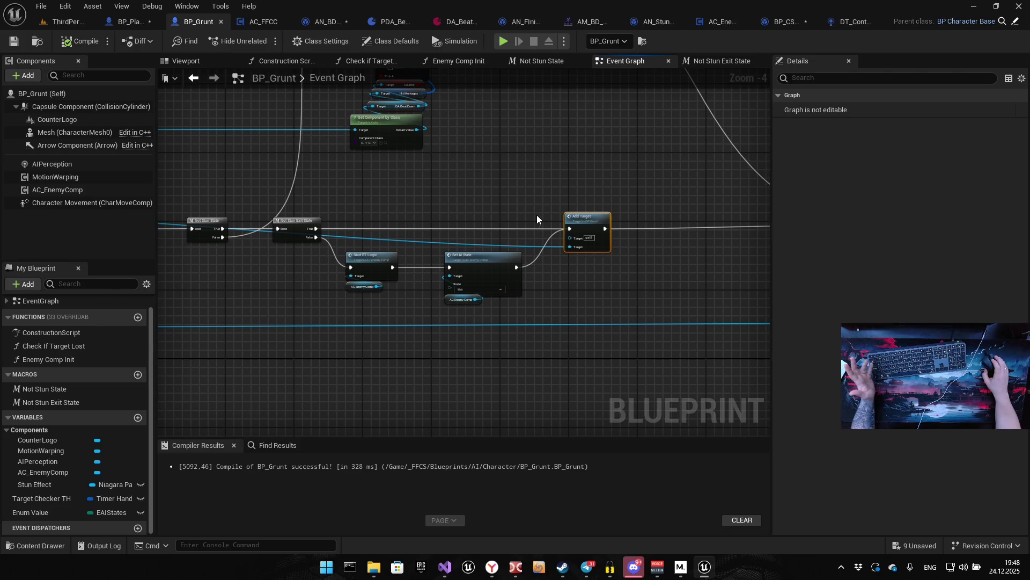
# Play-test the level, landing a ten-hit combo on the grunts, then stop the session
pyautogui.click(505, 42)
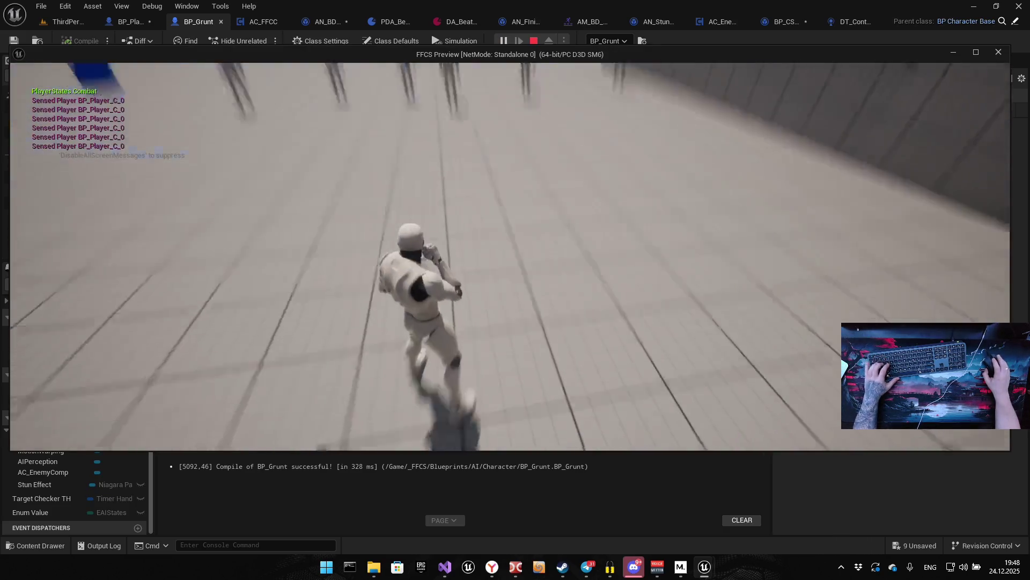
pyautogui.click(511, 257)
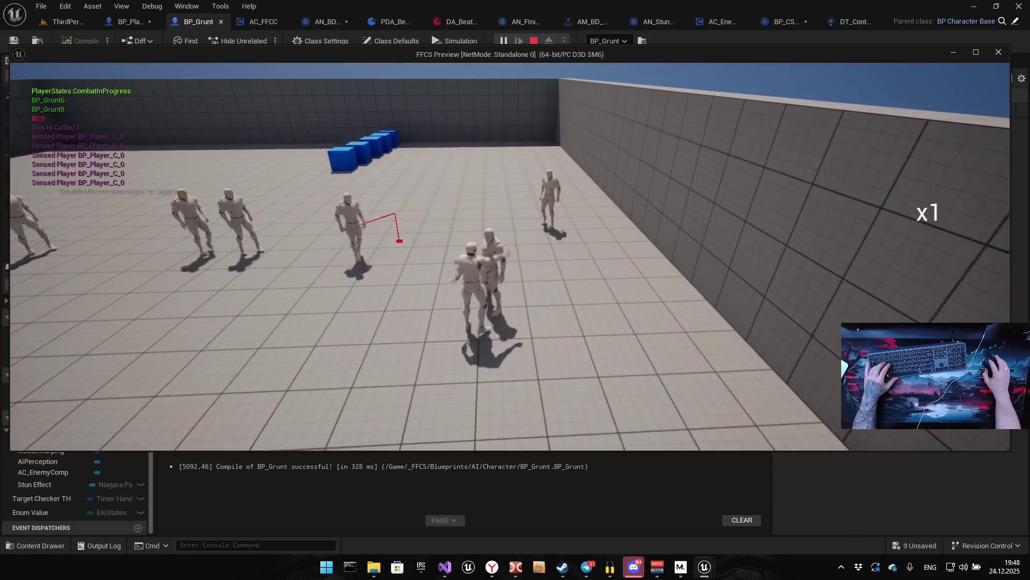
pyautogui.click(510, 257)
pyautogui.click(510, 256)
pyautogui.click(510, 256)
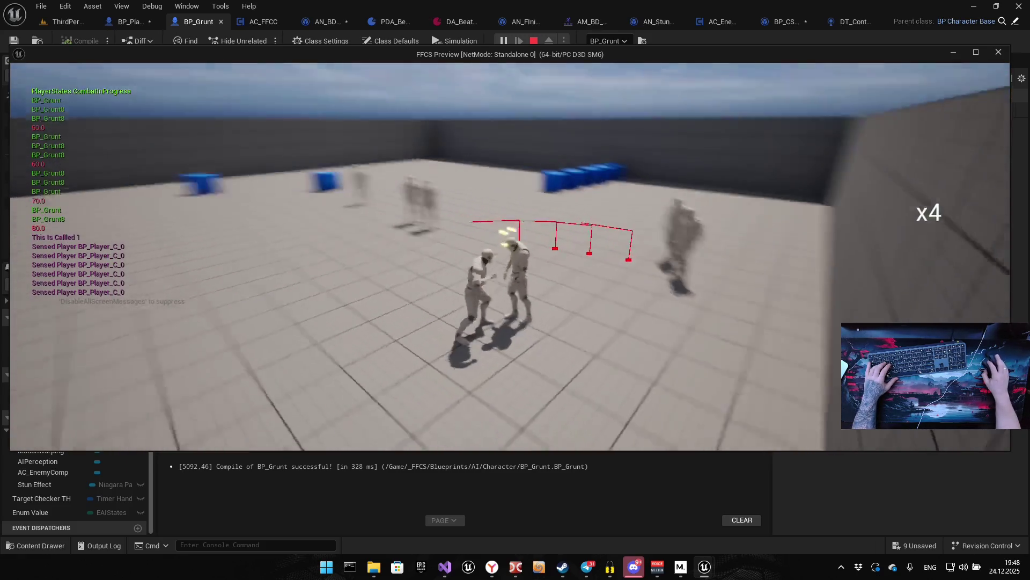
pyautogui.click(510, 257)
pyautogui.click(511, 257)
pyautogui.click(510, 256)
pyautogui.click(511, 256)
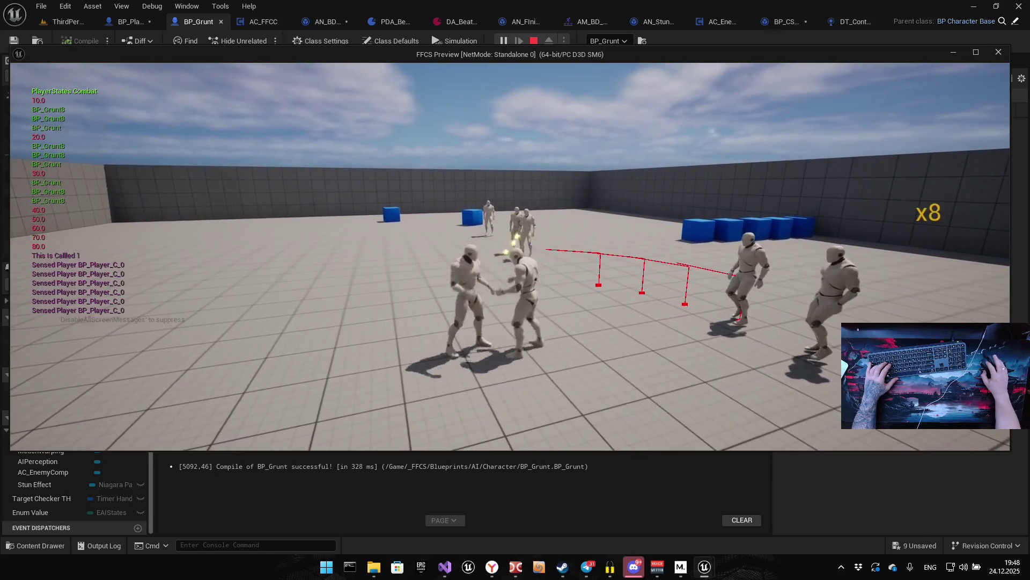
pyautogui.click(511, 256)
pyautogui.click(511, 256)
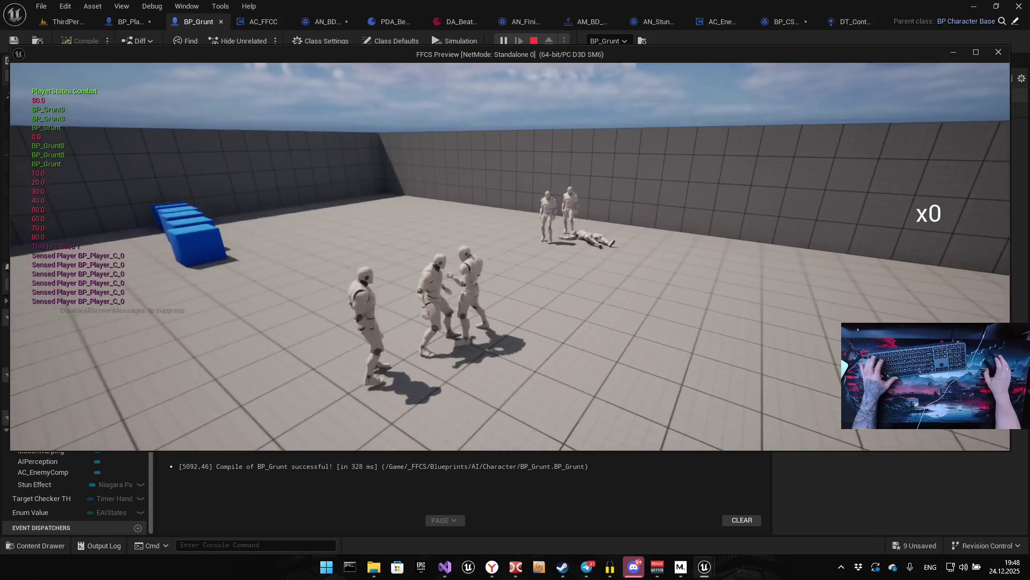
pyautogui.press('Escape')
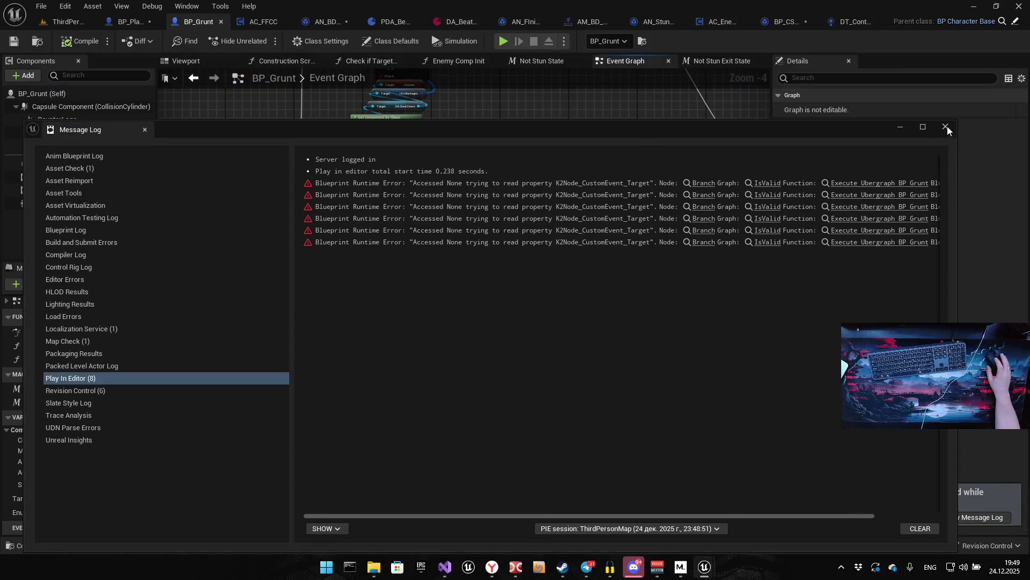
# Close the Message Log and pan BP_Grunt's Event Graph around the stun nodes
pyautogui.click(946, 127)
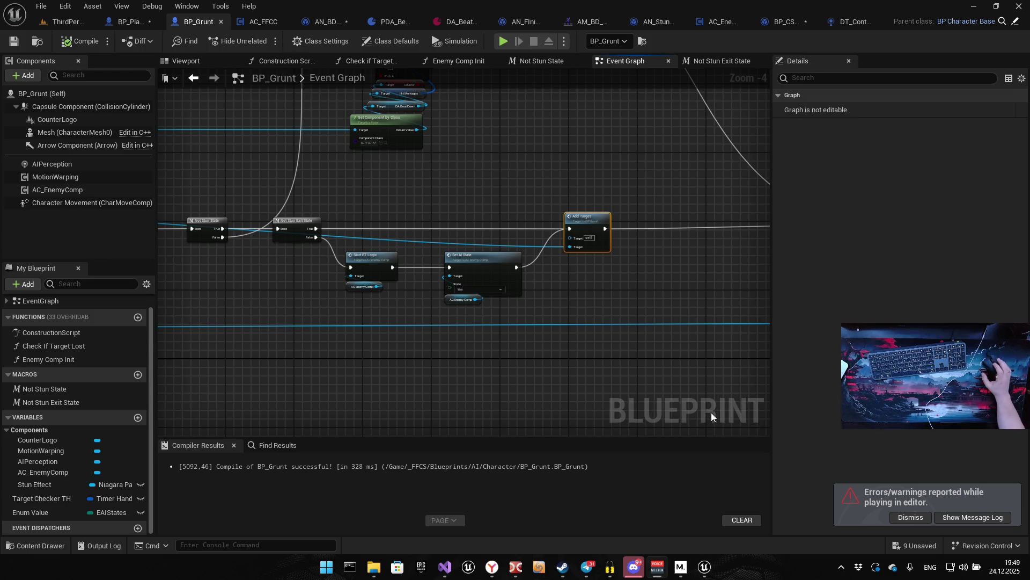
pyautogui.moveTo(503, 388); pyautogui.dragTo(556, 361)
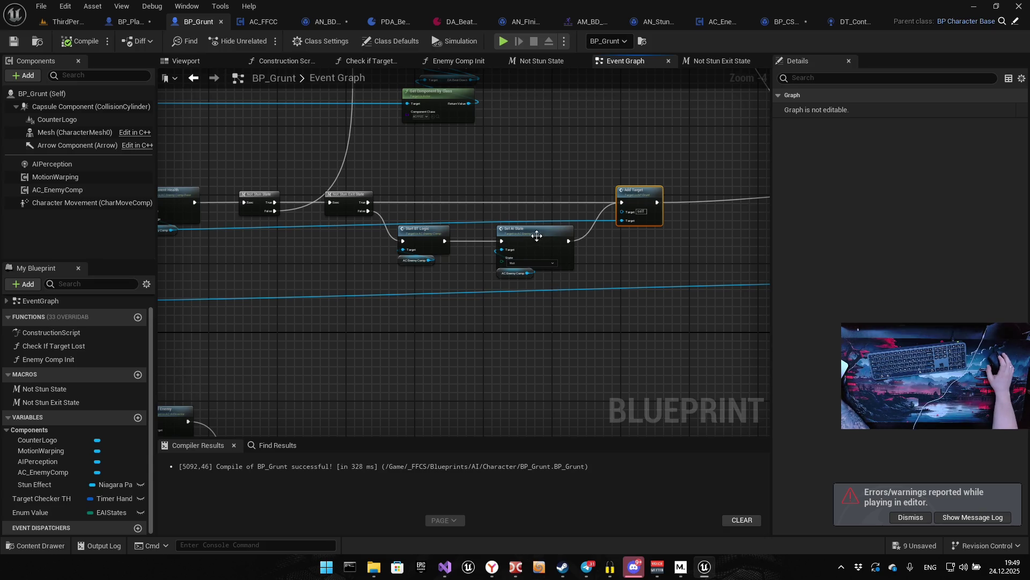
pyautogui.moveTo(387, 266); pyautogui.dragTo(401, 256)
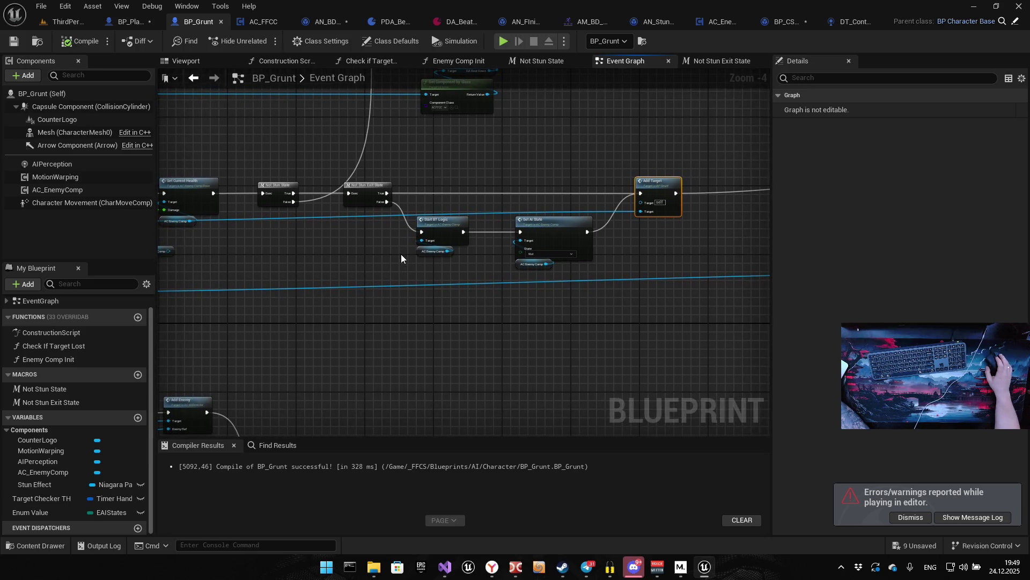
pyautogui.moveTo(331, 272); pyautogui.dragTo(414, 324)
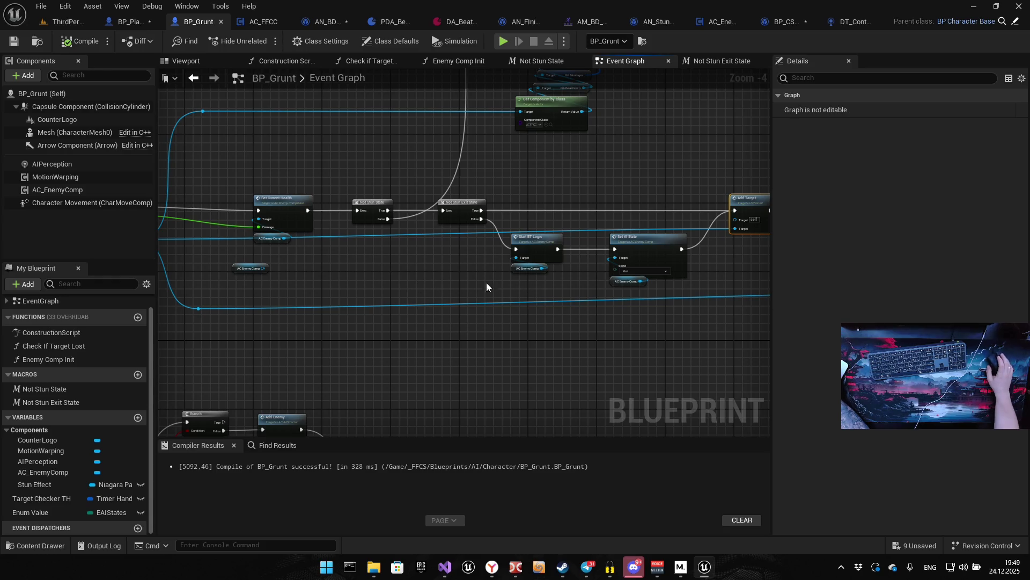
# Delete the Add Target call node from BP_Grunt's Event Graph
pyautogui.moveTo(333, 298)
pyautogui.mouseDown()
pyautogui.moveTo(412, 292)
pyautogui.moveTo(537, 245)
pyautogui.mouseUp()
pyautogui.scroll(-6, 472, 269)
pyautogui.scroll(4, 538, 245)
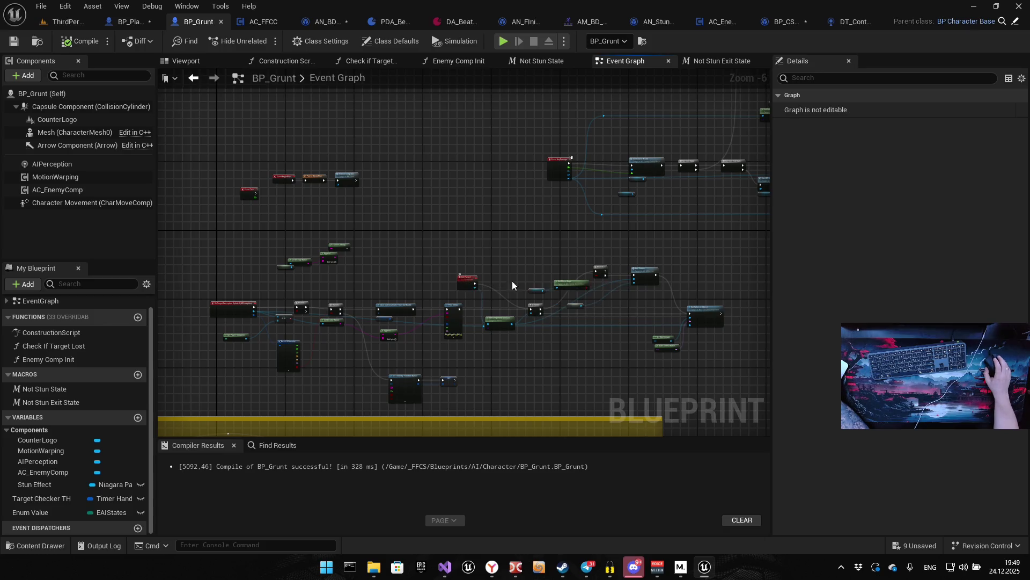
pyautogui.moveTo(638, 266); pyautogui.dragTo(507, 230)
pyautogui.scroll(3, 363, 250)
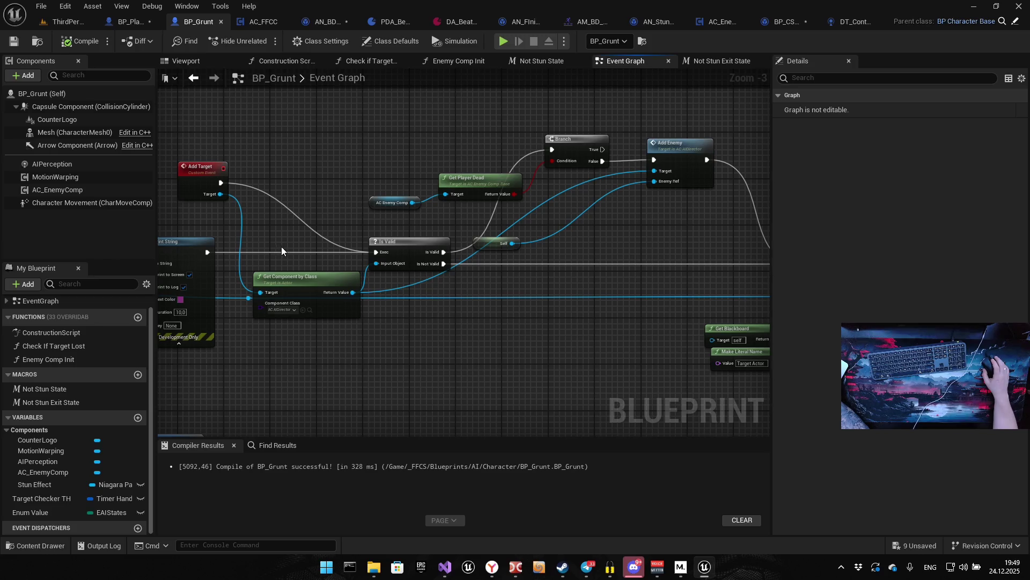
pyautogui.moveTo(281, 246); pyautogui.dragTo(455, 248)
pyautogui.click(393, 187)
pyautogui.press('Delete')
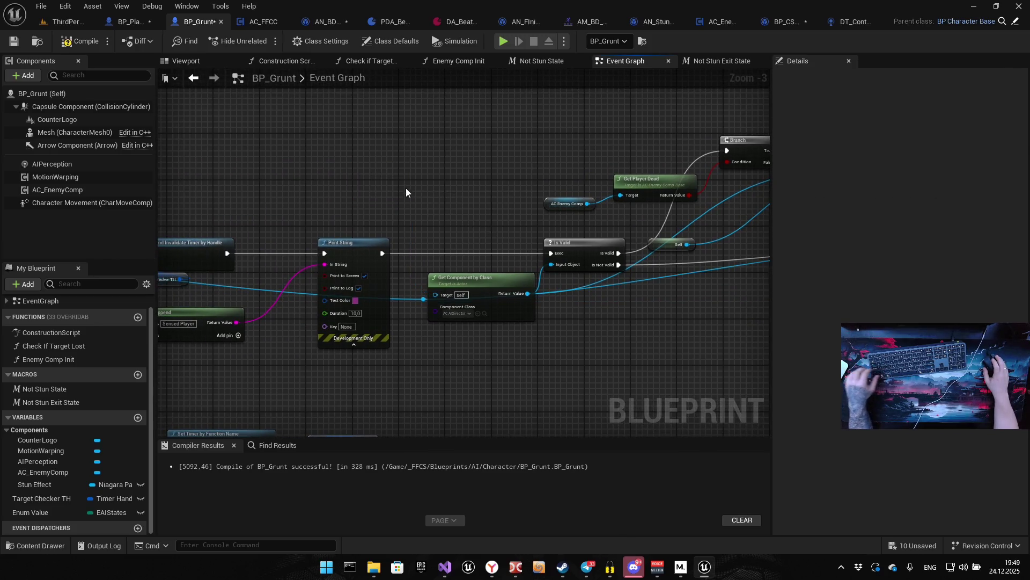
# Select the blackboard target-setting nodes near the Add Target event and paste a copy into empty space
pyautogui.moveTo(404, 188); pyautogui.dragTo(310, 178)
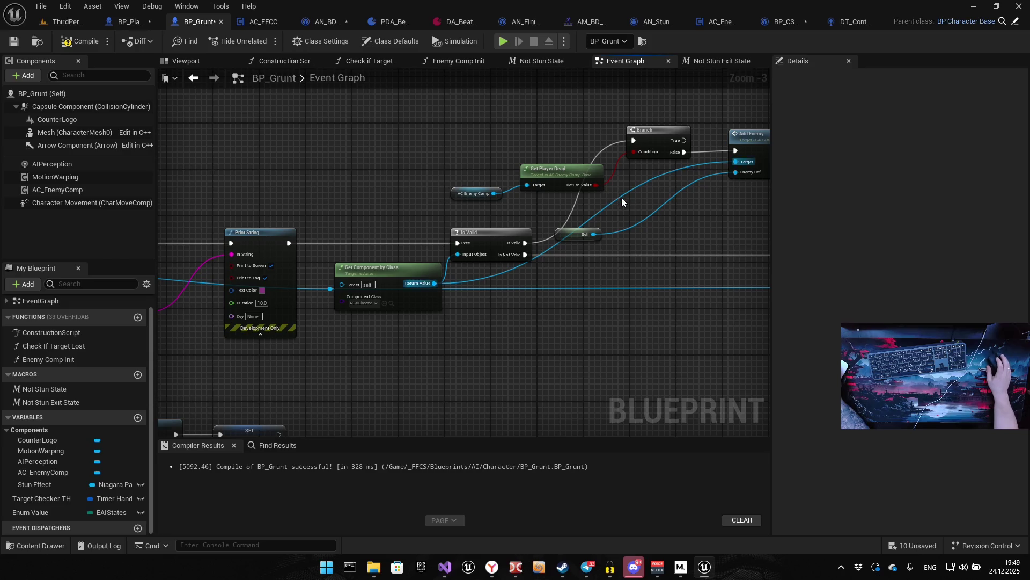
pyautogui.moveTo(647, 214)
pyautogui.mouseDown()
pyautogui.moveTo(281, 203)
pyautogui.moveTo(378, 268)
pyautogui.moveTo(411, 272)
pyautogui.mouseUp()
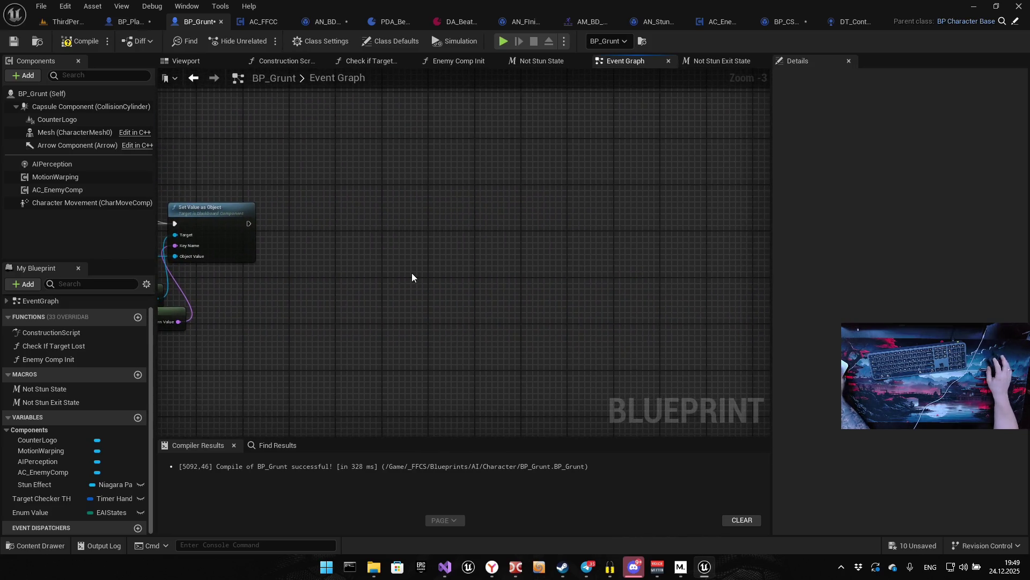
pyautogui.click(408, 264)
pyautogui.scroll(-7, 332, 280)
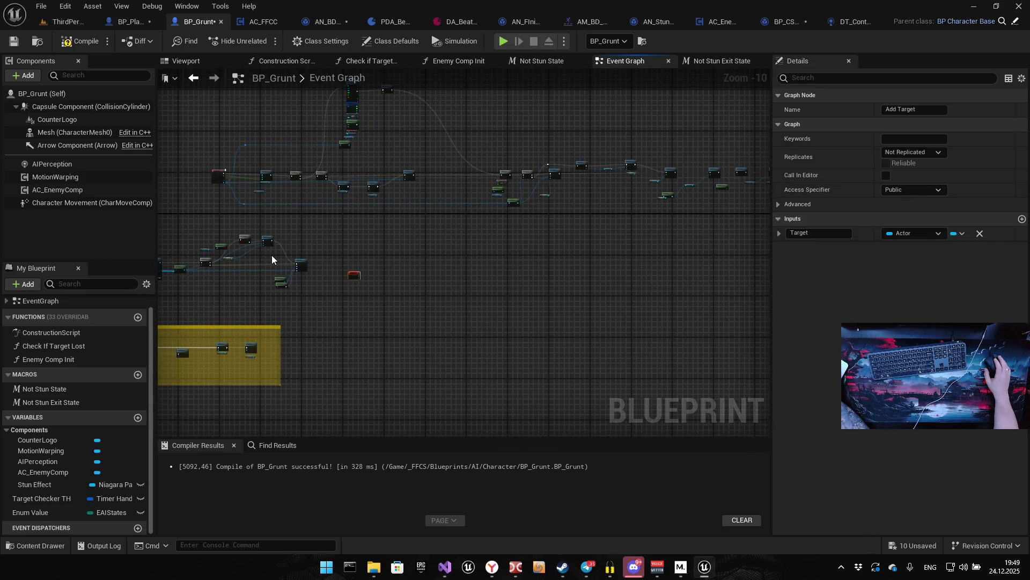
pyautogui.scroll(3, 272, 255)
pyautogui.scroll(1, 453, 268)
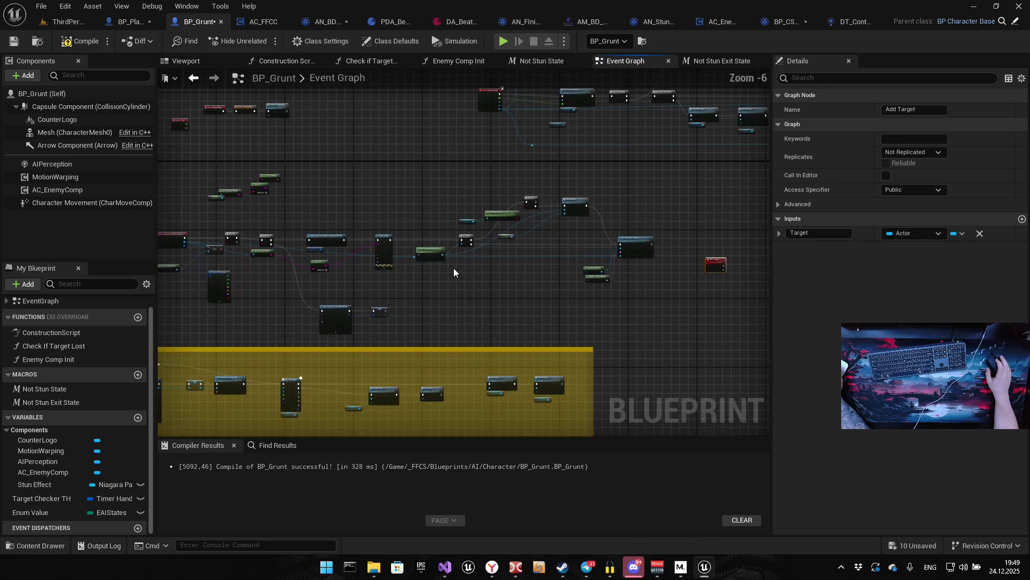
pyautogui.moveTo(338, 279)
pyautogui.mouseDown()
pyautogui.moveTo(571, 210)
pyautogui.moveTo(581, 191)
pyautogui.moveTo(610, 204)
pyautogui.mouseUp()
pyautogui.moveTo(674, 218); pyautogui.dragTo(394, 222)
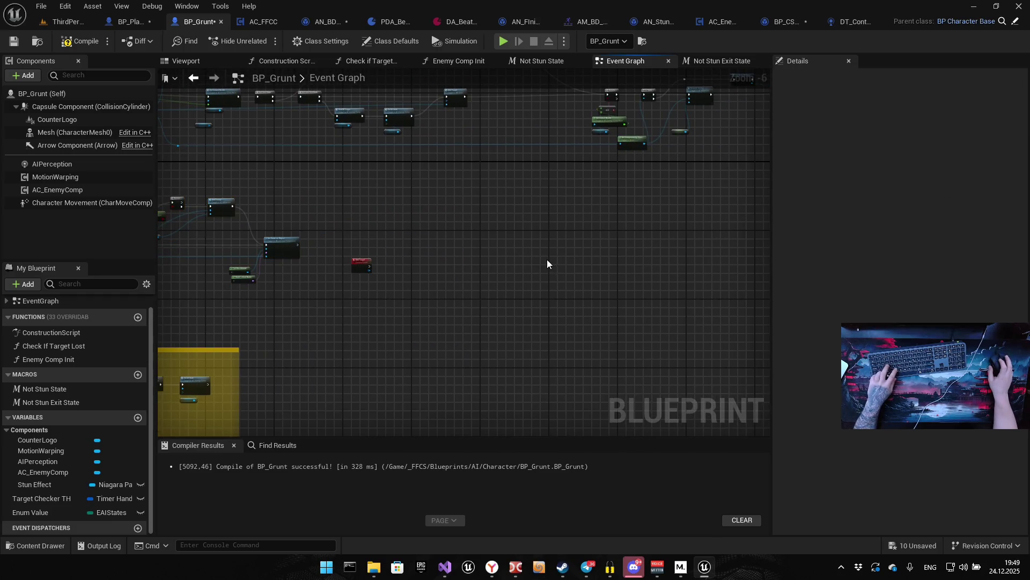
pyautogui.hotkey('ctrl', 'v')
# Move the Add Target event right and wire its execution into the Is Valid check
pyautogui.scroll(4, 403, 271)
pyautogui.moveTo(295, 231); pyautogui.dragTo(510, 208)
pyautogui.moveTo(528, 290); pyautogui.dragTo(552, 304)
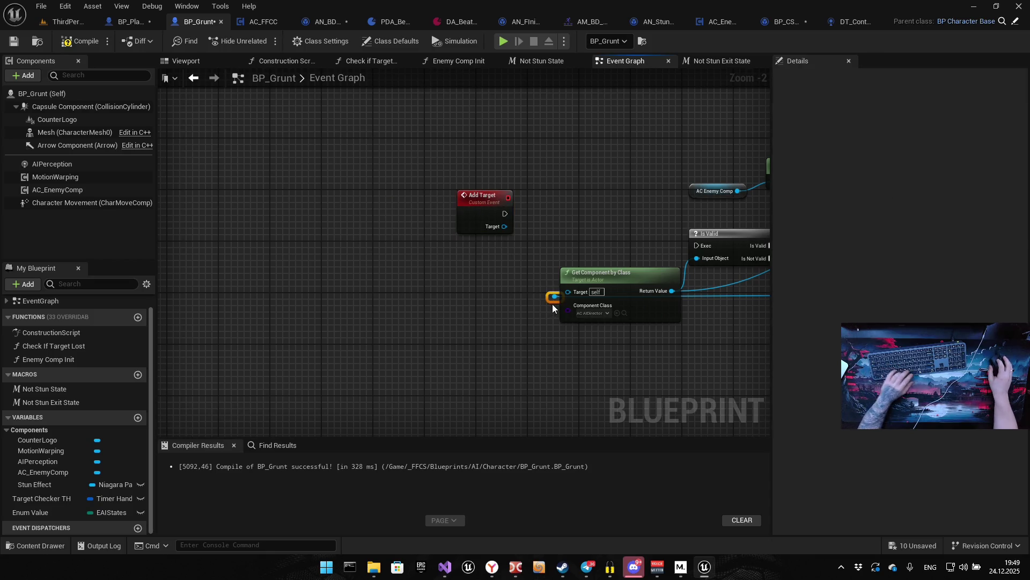
pyautogui.moveTo(647, 313)
pyautogui.mouseDown()
pyautogui.moveTo(291, 304)
pyautogui.moveTo(165, 242)
pyautogui.mouseUp()
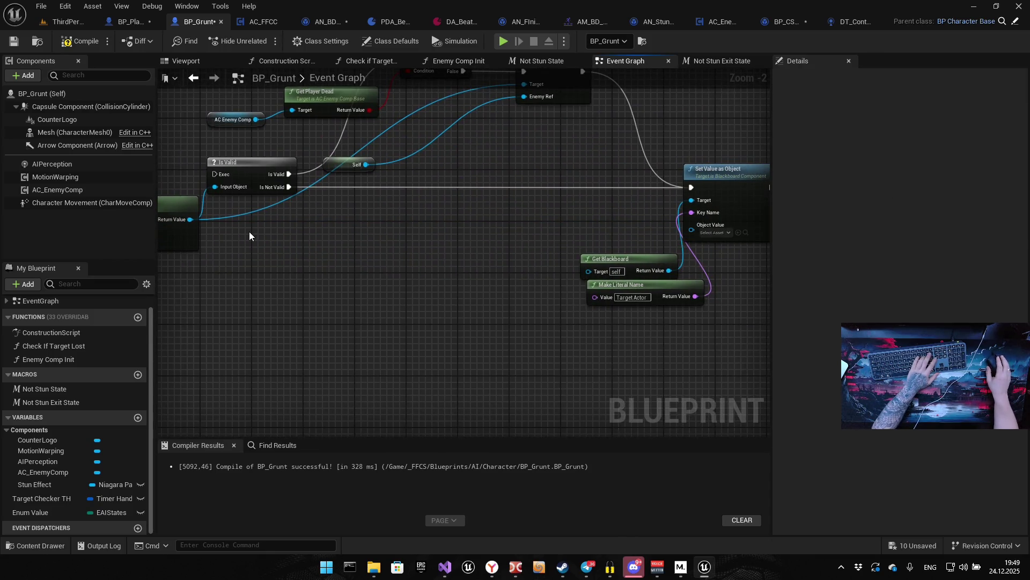
pyautogui.scroll(-3, 251, 230)
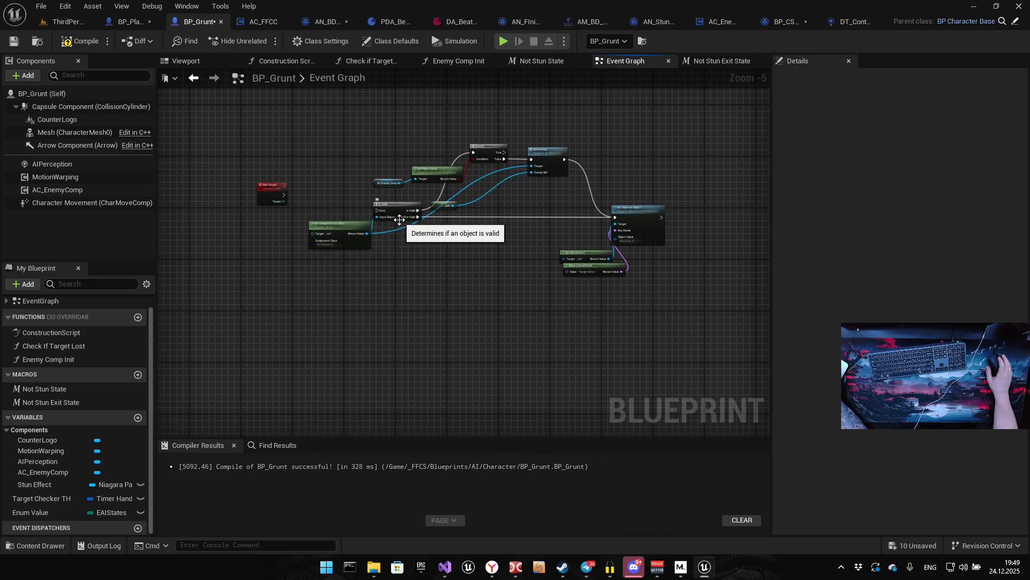
pyautogui.scroll(5, 325, 200)
pyautogui.moveTo(283, 179)
pyautogui.mouseDown()
pyautogui.moveTo(534, 212)
pyautogui.moveTo(549, 227)
pyautogui.mouseUp()
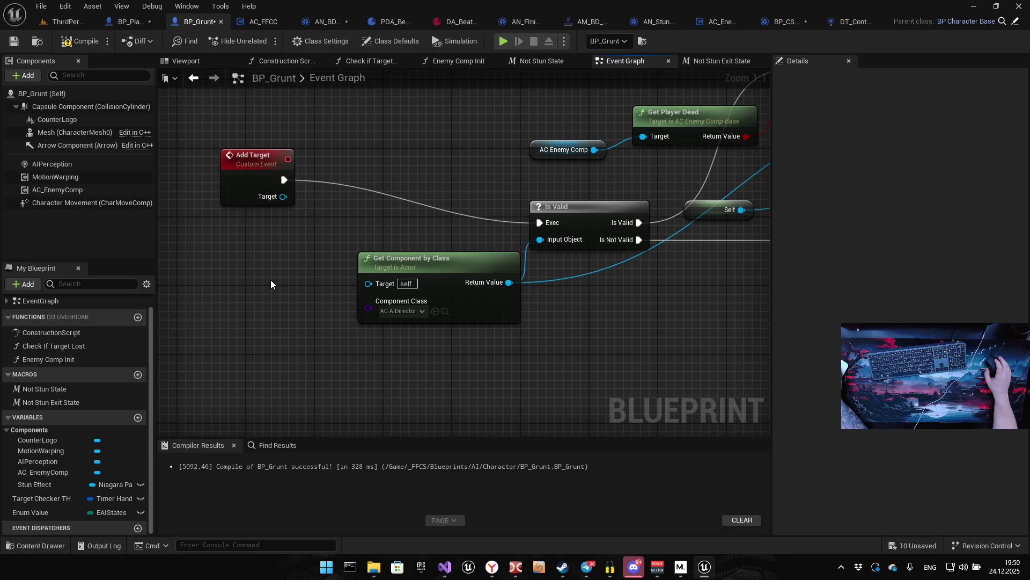
# Wire Add Target's Target into Get Component by Class and Set Value as Object's Object Value
pyautogui.moveTo(284, 196); pyautogui.dragTo(369, 283)
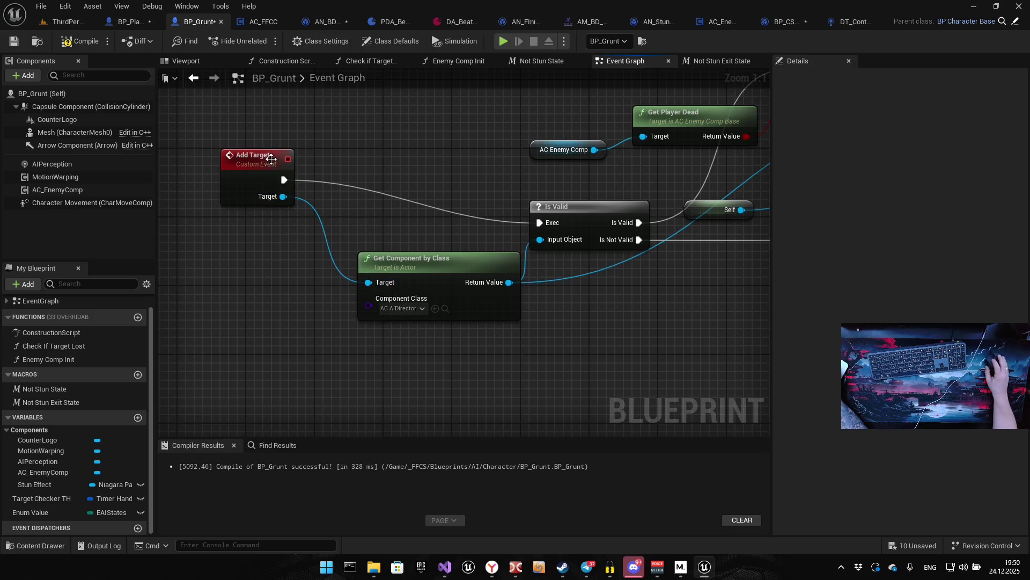
pyautogui.moveTo(271, 159); pyautogui.dragTo(246, 210)
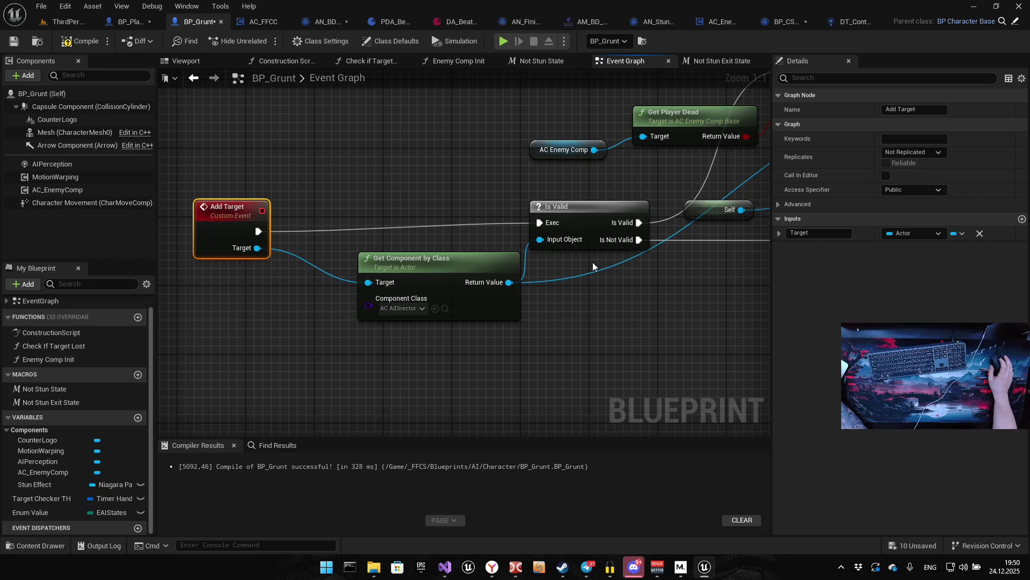
pyautogui.scroll(-5, 591, 262)
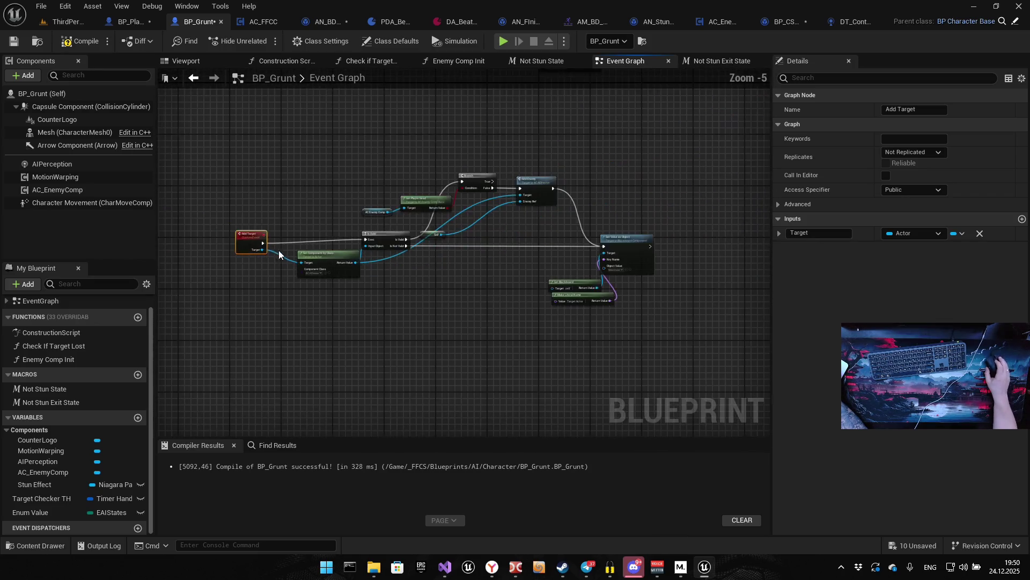
pyautogui.moveTo(262, 248)
pyautogui.mouseDown()
pyautogui.moveTo(619, 262)
pyautogui.moveTo(607, 266)
pyautogui.mouseUp()
pyautogui.scroll(5, 508, 277)
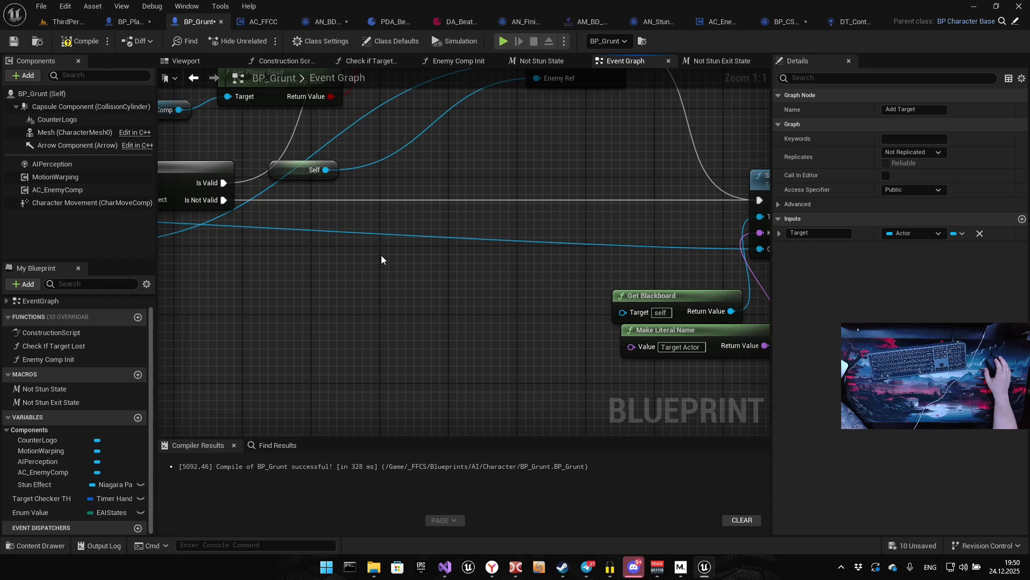
# Rearrange Add Enemy, its Self node, and the AC Enemy Comp, Get Player Dead and Branch group
pyautogui.moveTo(381, 260)
pyautogui.mouseDown()
pyautogui.moveTo(444, 260)
pyautogui.moveTo(269, 396)
pyautogui.moveTo(455, 366)
pyautogui.mouseUp()
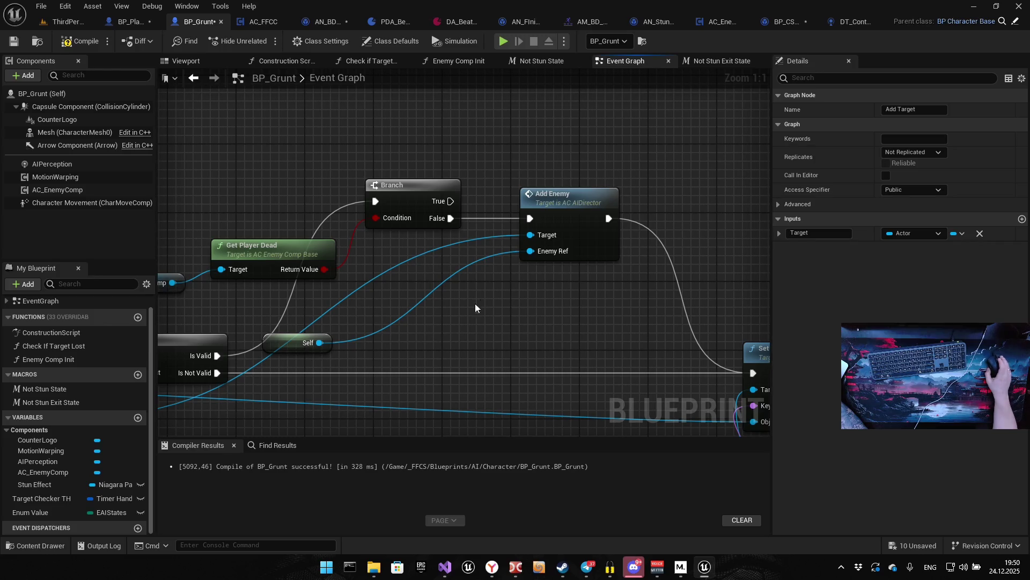
pyautogui.moveTo(553, 207)
pyautogui.mouseDown()
pyautogui.moveTo(558, 304)
pyautogui.moveTo(571, 300)
pyautogui.mouseUp()
pyautogui.moveTo(285, 352)
pyautogui.mouseDown()
pyautogui.moveTo(565, 364)
pyautogui.moveTo(547, 367)
pyautogui.mouseUp()
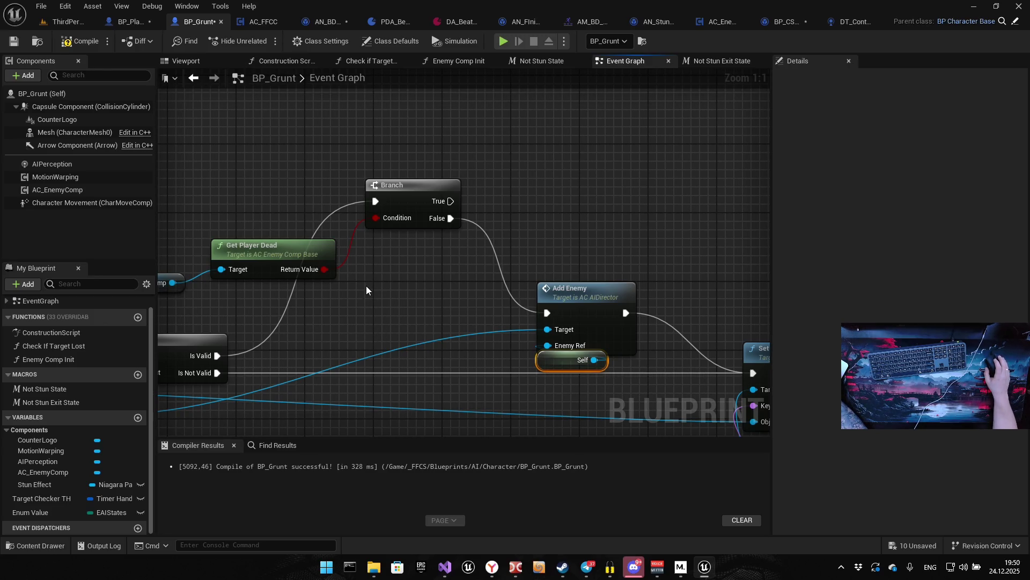
pyautogui.moveTo(366, 287); pyautogui.dragTo(525, 276)
pyautogui.moveTo(267, 142); pyautogui.dragTo(586, 281)
pyautogui.moveTo(570, 190)
pyautogui.mouseDown()
pyautogui.moveTo(604, 259)
pyautogui.moveTo(588, 328)
pyautogui.moveTo(384, 241)
pyautogui.mouseUp()
pyautogui.scroll(-4, 410, 256)
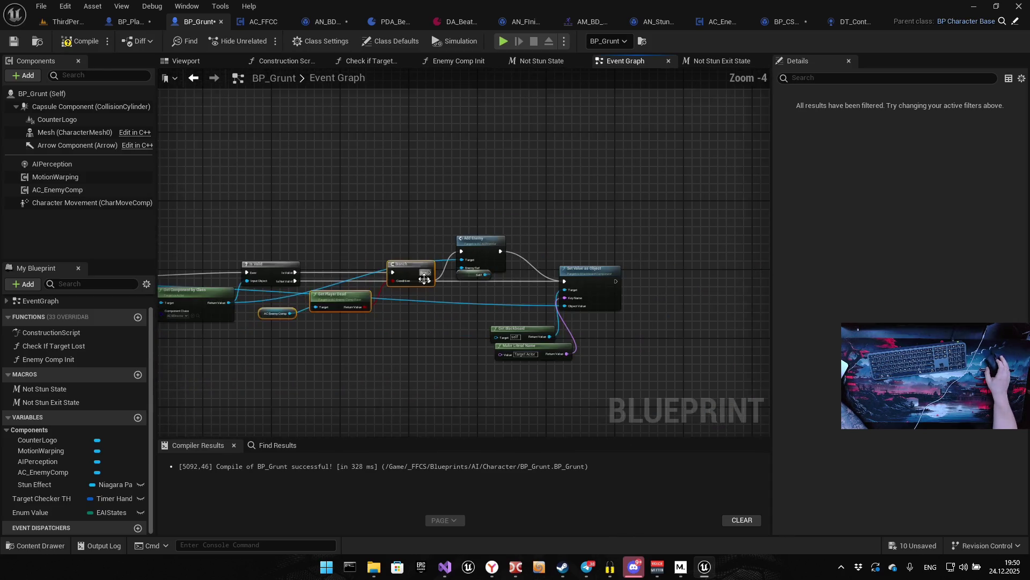
pyautogui.click(339, 377)
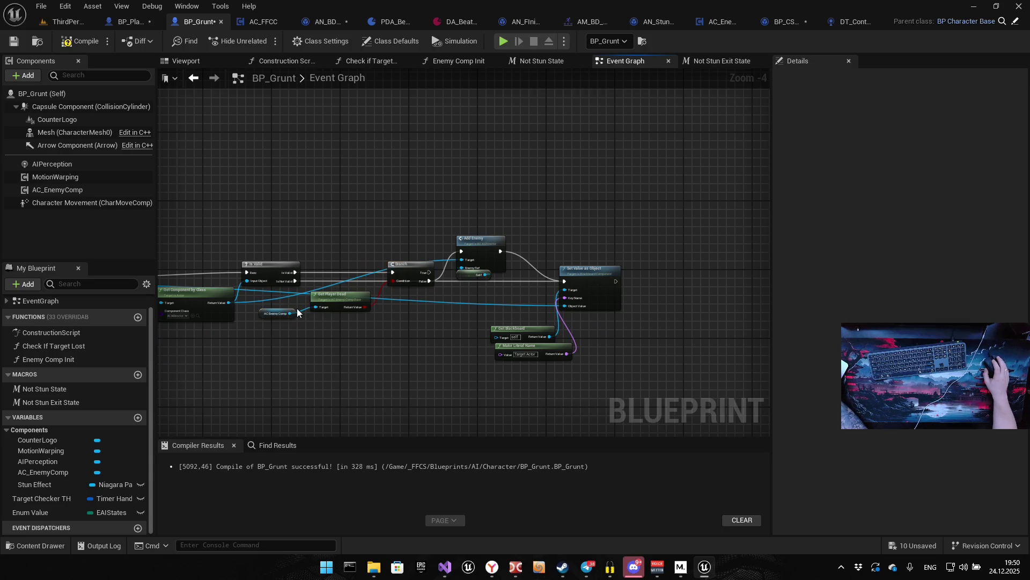
# Marquee-select the node chain after Add Target and bring up its context actions
pyautogui.scroll(-2, 308, 359)
pyautogui.moveTo(313, 246); pyautogui.dragTo(579, 352)
pyautogui.scroll(4, 317, 265)
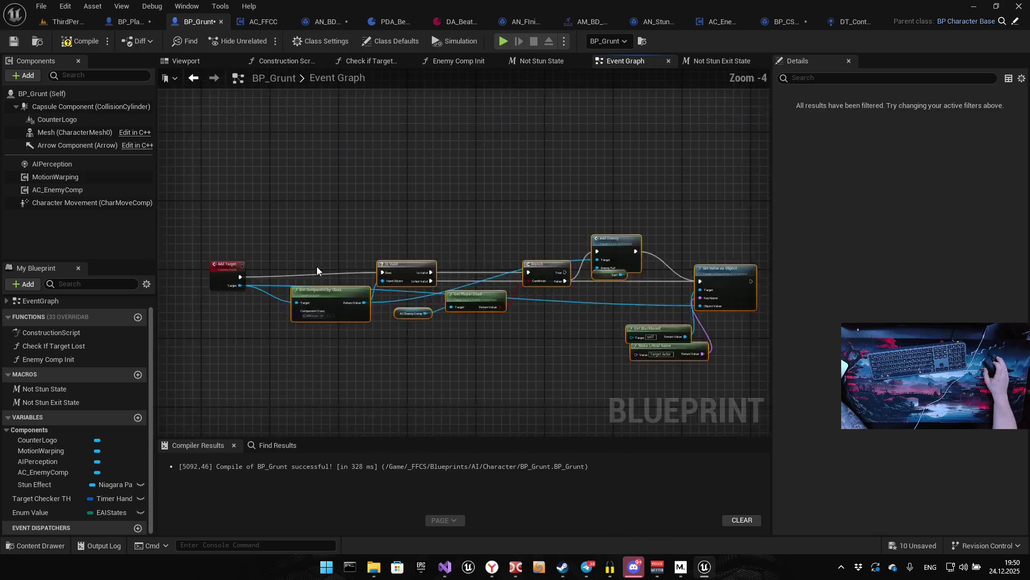
pyautogui.rightClick(333, 306)
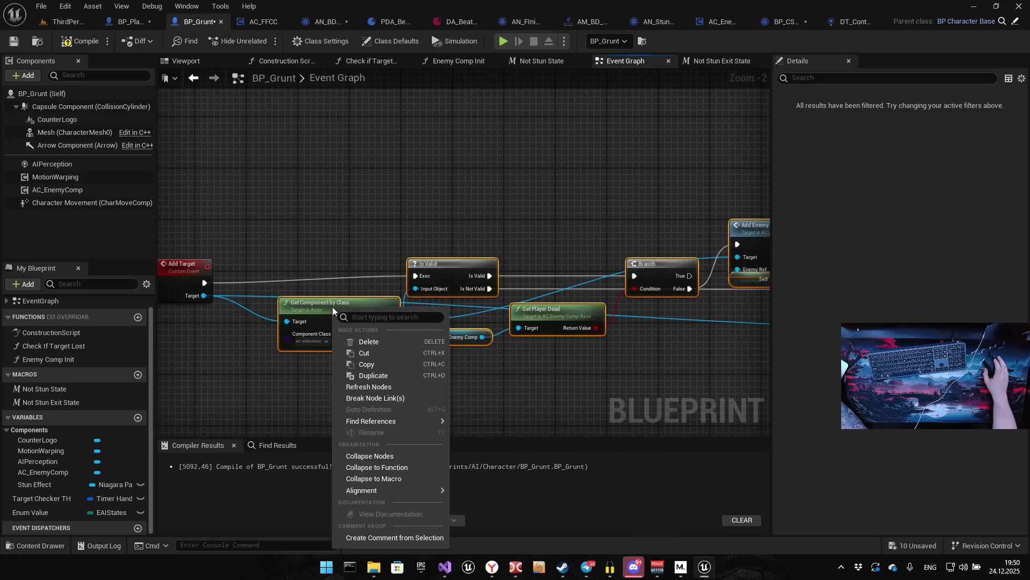
# Collapse the selected nodes into NewFunction, remove its ObjectValue input, and delete the Add Target event
pyautogui.click(424, 472)
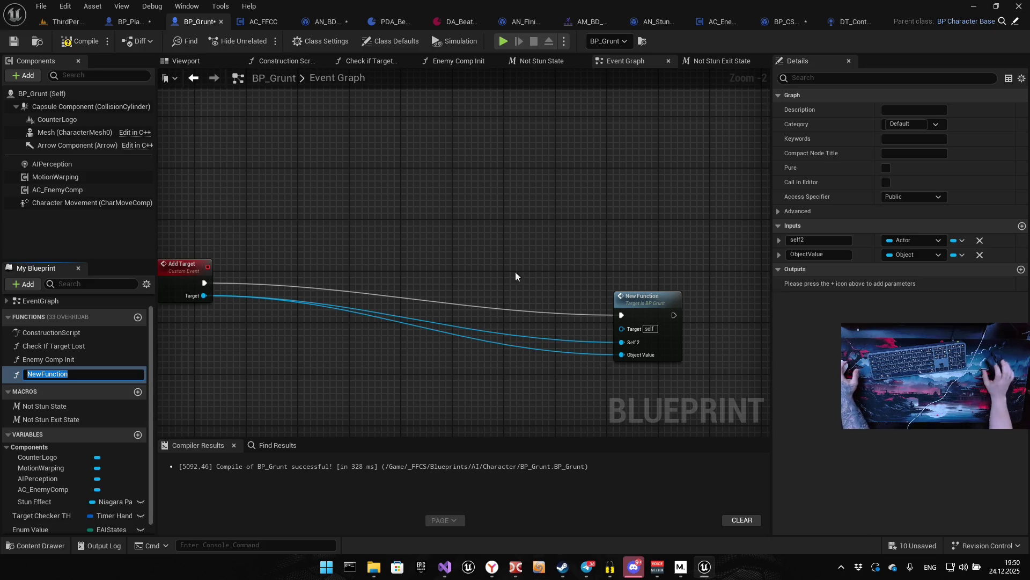
pyautogui.click(449, 218)
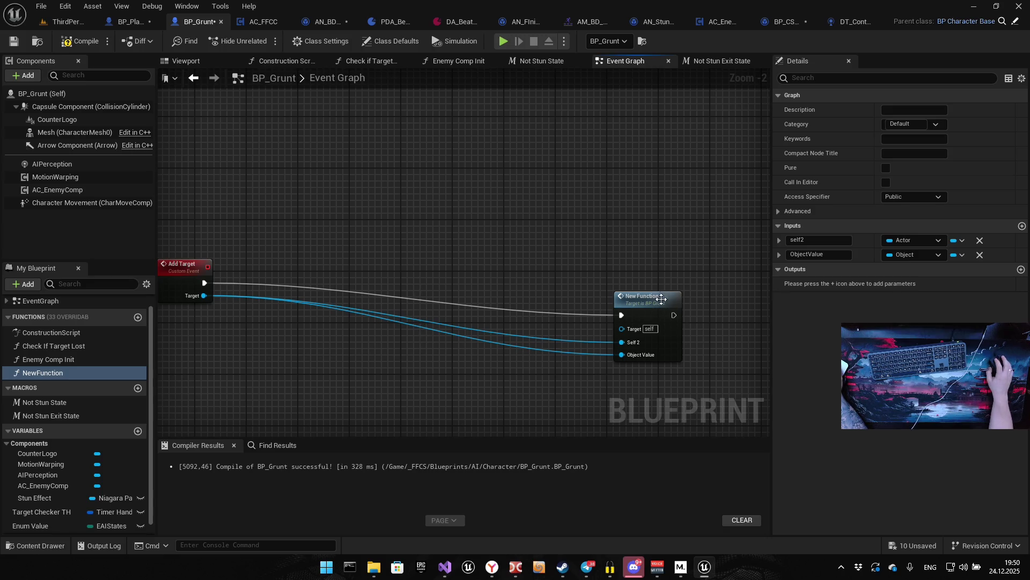
pyautogui.moveTo(633, 303)
pyautogui.mouseDown()
pyautogui.moveTo(543, 278)
pyautogui.moveTo(437, 272)
pyautogui.mouseUp()
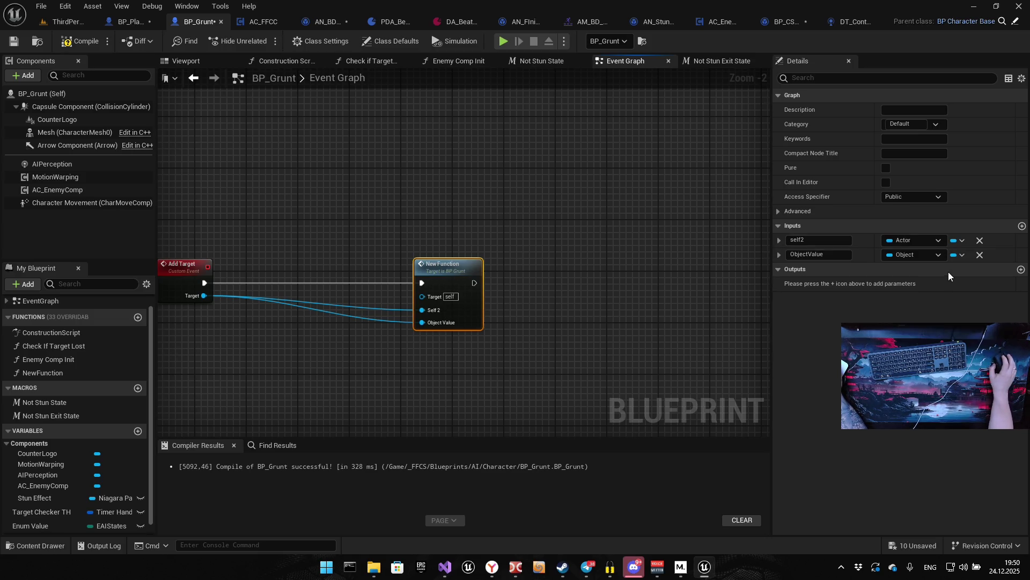
pyautogui.click(980, 255)
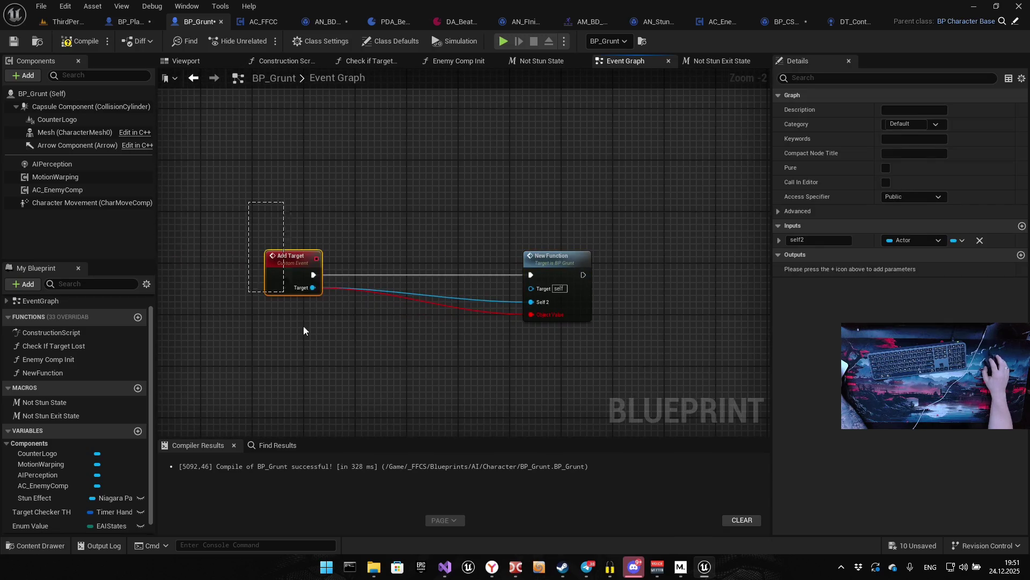
pyautogui.click(287, 295)
pyautogui.press('Delete')
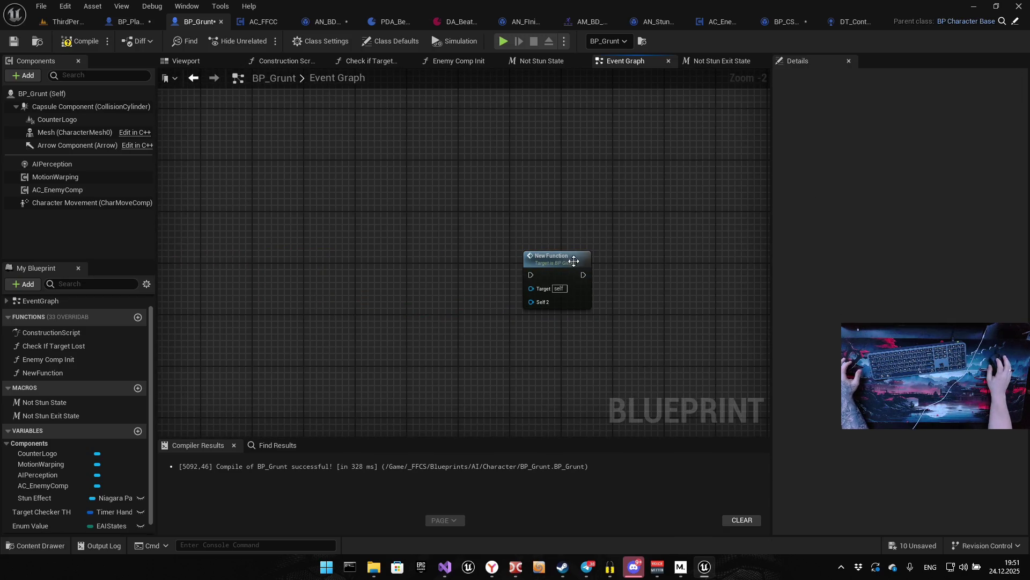
# Rename the function's self2 input to Target and open the function's graph
pyautogui.click(575, 262)
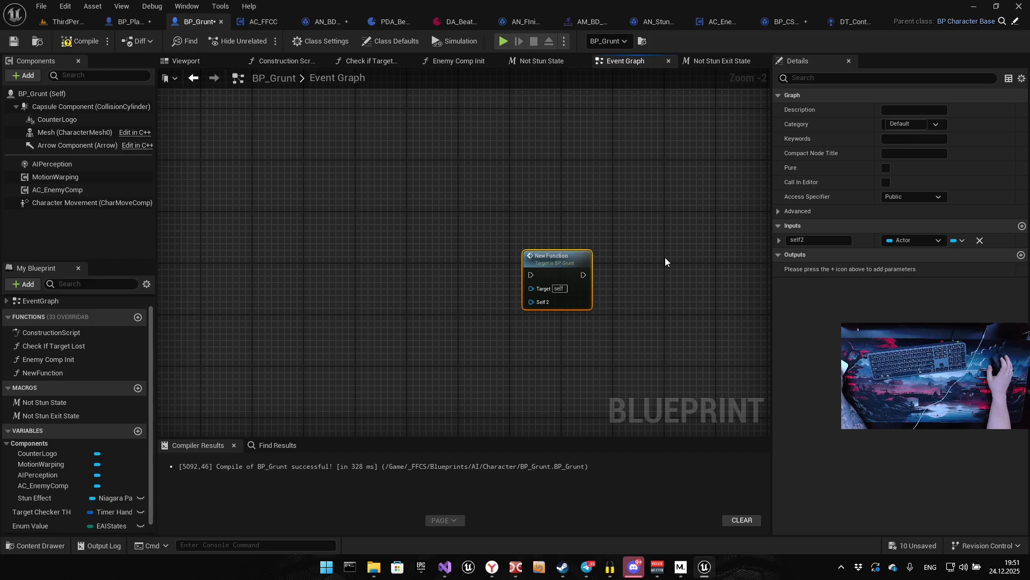
pyautogui.click(818, 240)
pyautogui.write('Target')
pyautogui.press('Return')
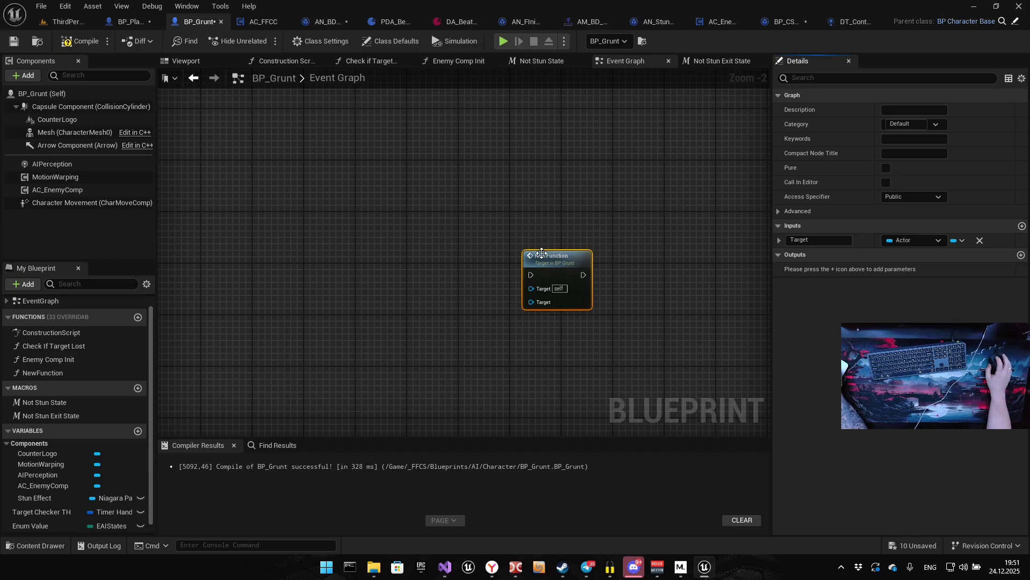
pyautogui.doubleClick(538, 254)
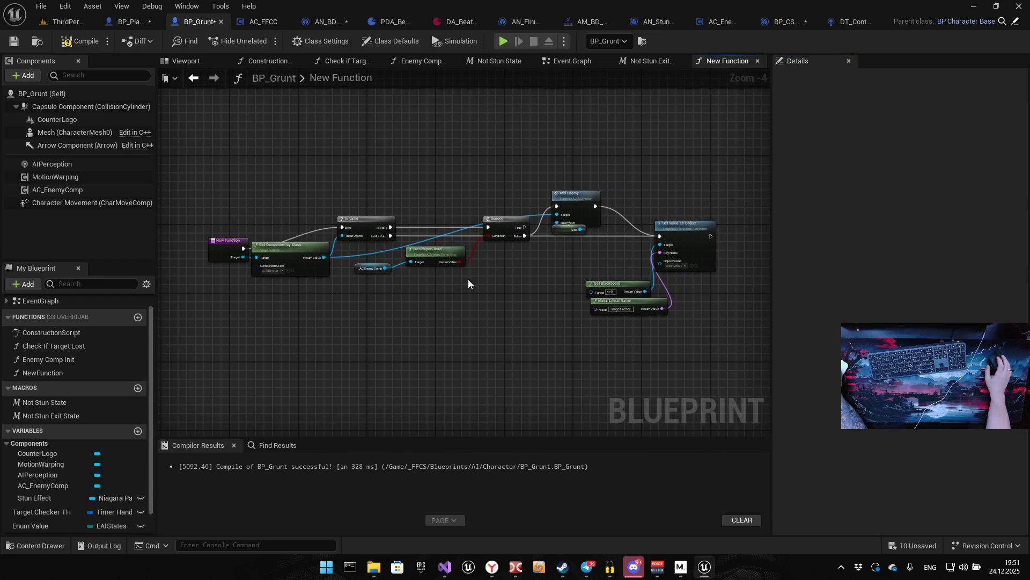
# Rename the NewFunction function to 'Add Target On Hit'
pyautogui.click(54, 374)
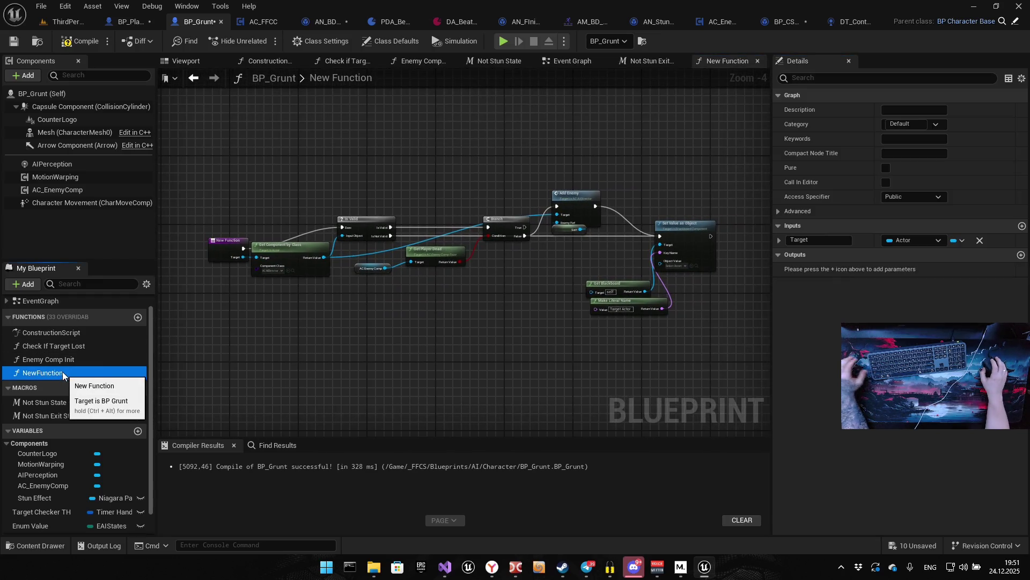
pyautogui.click(64, 374)
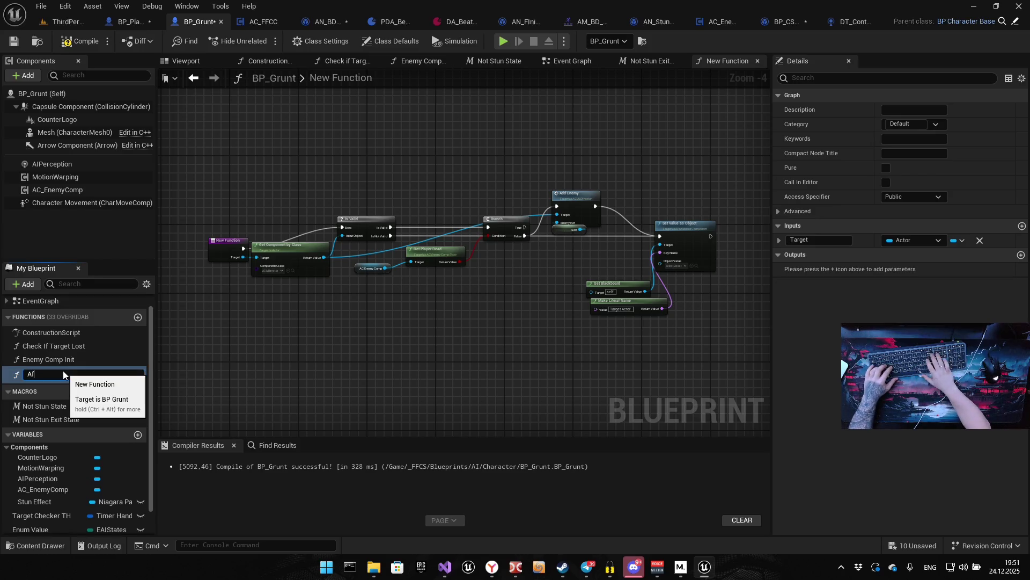
pyautogui.write('Add Target')
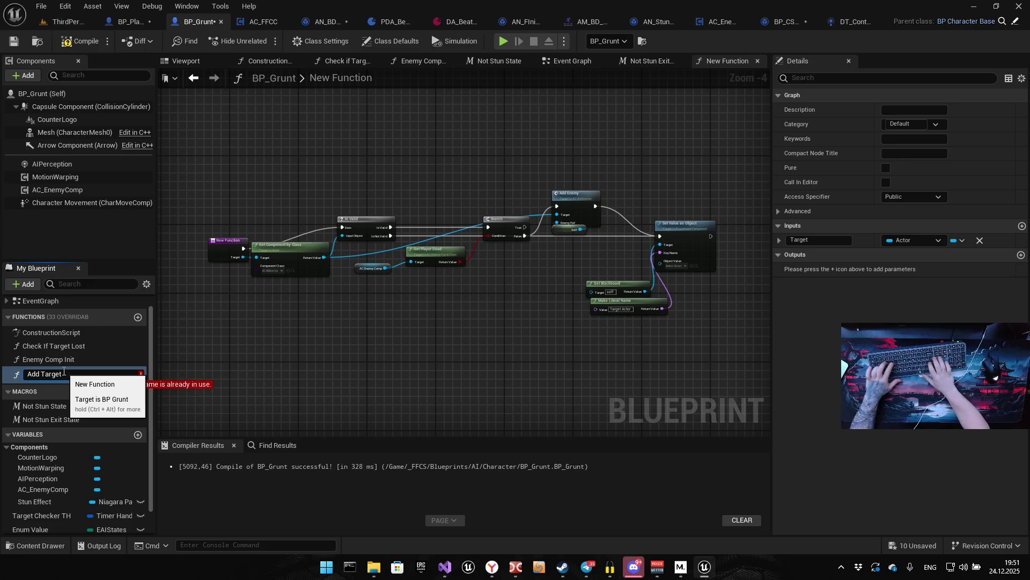
pyautogui.hotkey('ctrl', 'z')
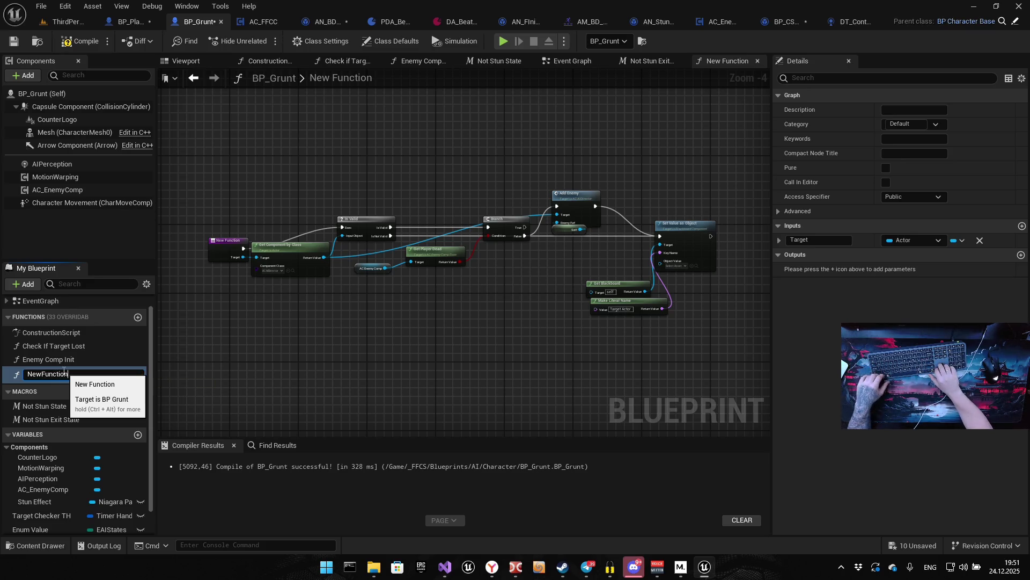
pyautogui.write('Add ')
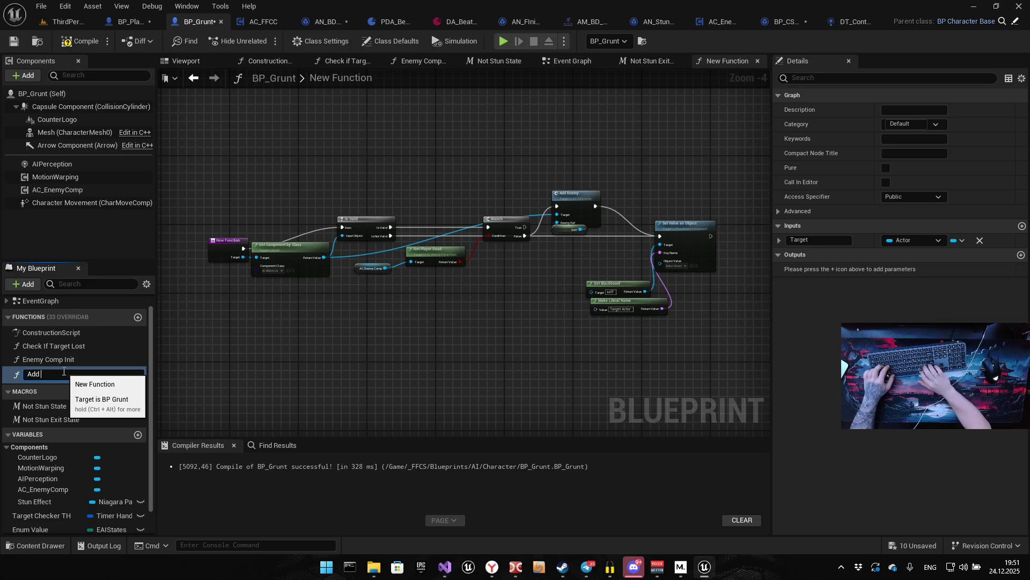
pyautogui.write('Target On')
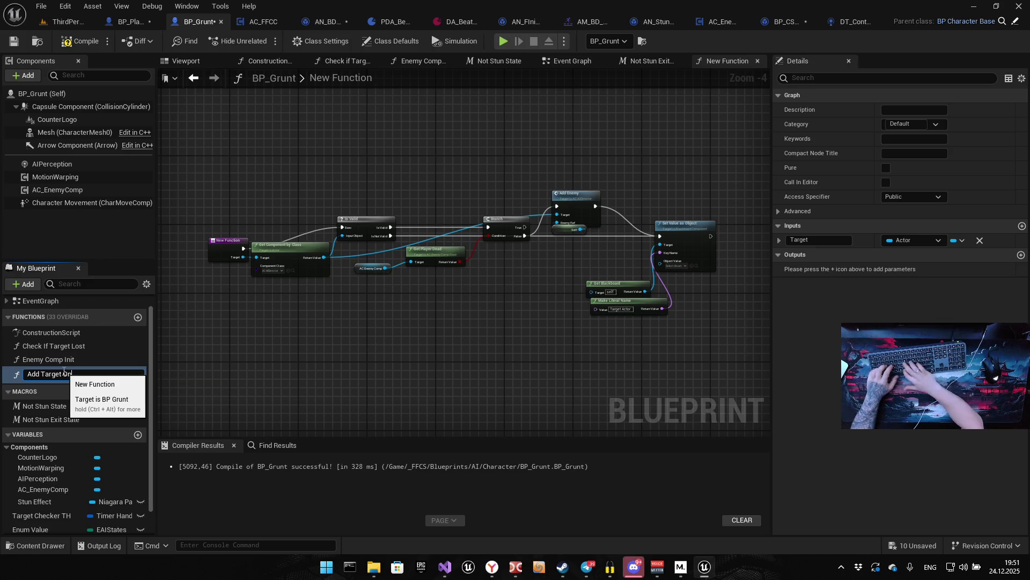
pyautogui.write(' Hit')
pyautogui.press('Return')
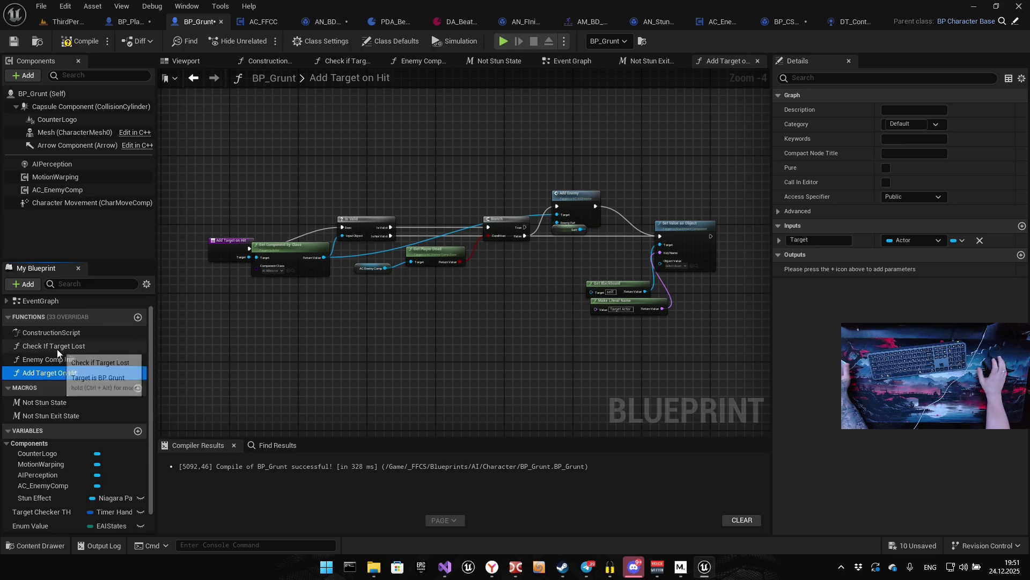
# Reposition Is Valid, Branch, Get Player Dead and AC Enemy Comp into a tidy row
pyautogui.moveTo(269, 328); pyautogui.dragTo(152, 347)
pyautogui.scroll(3, 421, 317)
pyautogui.click(304, 336)
pyautogui.moveTo(435, 219); pyautogui.dragTo(343, 253)
pyautogui.moveTo(535, 278)
pyautogui.mouseDown()
pyautogui.moveTo(370, 260)
pyautogui.moveTo(408, 351)
pyautogui.mouseUp()
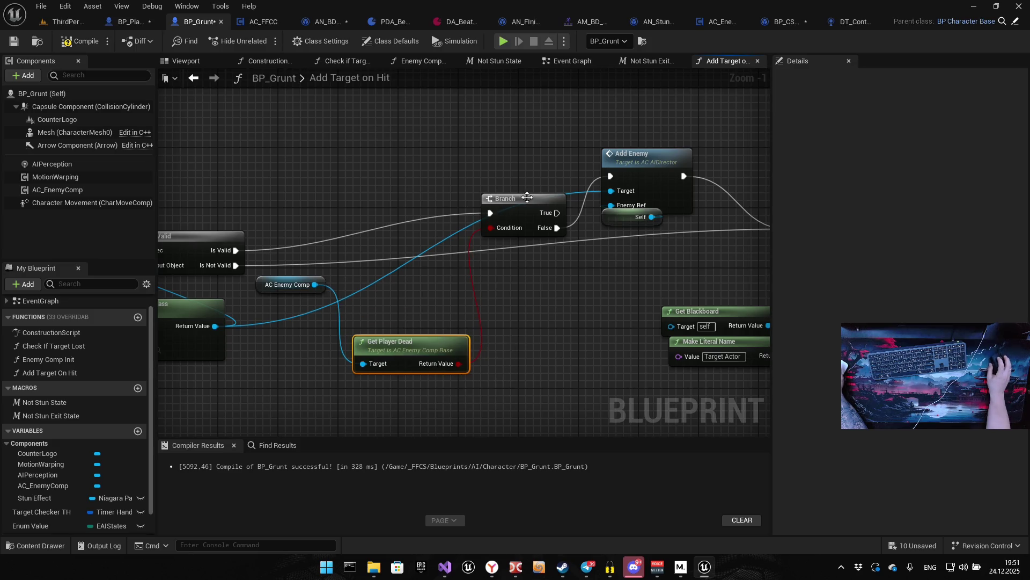
pyautogui.moveTo(525, 206); pyautogui.dragTo(414, 241)
pyautogui.moveTo(258, 285); pyautogui.dragTo(364, 384)
pyautogui.keyDown('ctrl'); pyautogui.click(407, 343); pyautogui.keyUp('ctrl')
pyautogui.moveTo(406, 343)
pyautogui.mouseDown()
pyautogui.moveTo(407, 292)
pyautogui.moveTo(392, 282)
pyautogui.mouseUp()
pyautogui.click(556, 340)
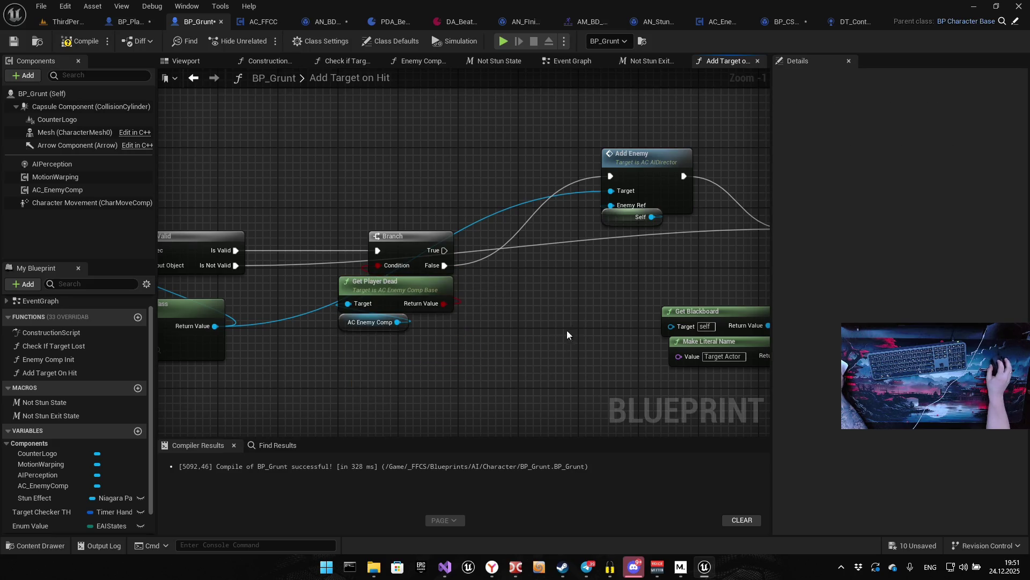
# Move Add Enemy beside Branch and shift the Get Blackboard, Make Literal Name and Set Value as Object group
pyautogui.moveTo(420, 134); pyautogui.dragTo(438, 220)
pyautogui.moveTo(455, 157); pyautogui.dragTo(417, 249)
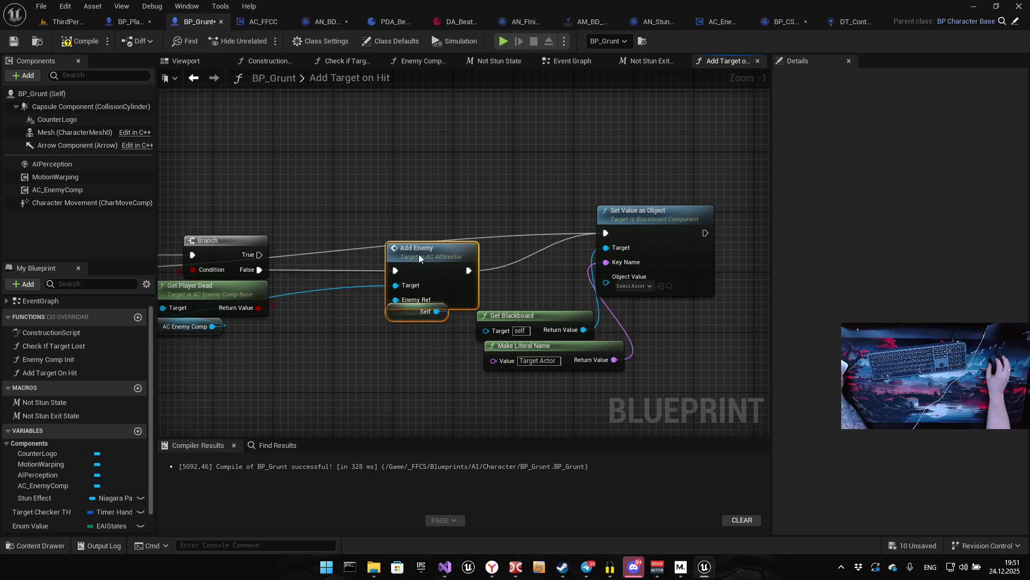
pyautogui.moveTo(445, 374)
pyautogui.mouseDown()
pyautogui.moveTo(440, 337)
pyautogui.moveTo(464, 308)
pyautogui.moveTo(584, 298)
pyautogui.mouseUp()
pyautogui.click(587, 332)
pyautogui.moveTo(586, 333)
pyautogui.mouseDown()
pyautogui.moveTo(557, 333)
pyautogui.moveTo(569, 329)
pyautogui.mouseUp()
pyautogui.moveTo(552, 382)
pyautogui.mouseDown()
pyautogui.moveTo(569, 214)
pyautogui.moveTo(568, 267)
pyautogui.moveTo(575, 231)
pyautogui.moveTo(600, 270)
pyautogui.moveTo(615, 249)
pyautogui.mouseUp()
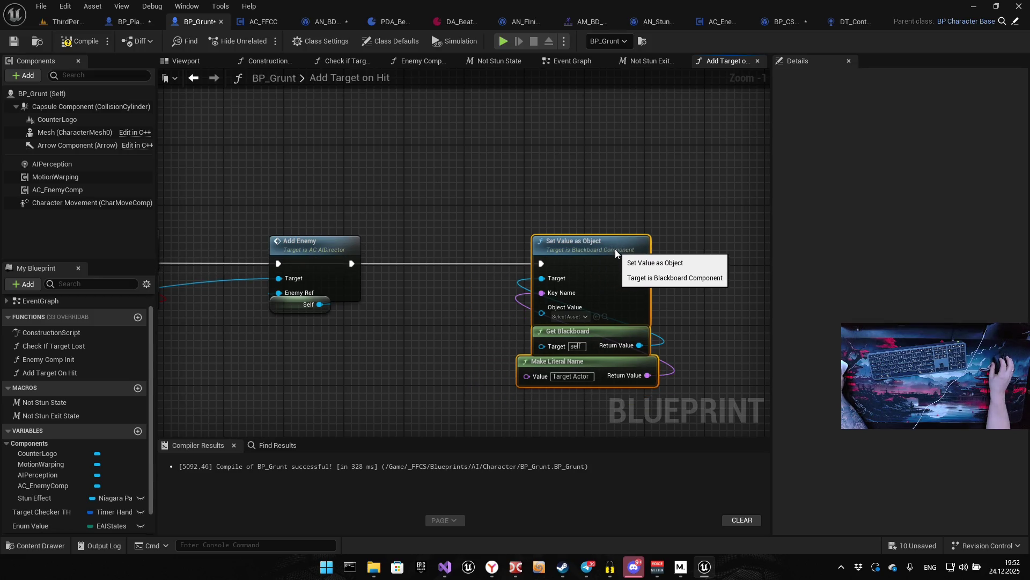
# Fine-tune Add Enemy's position after Branch and settle the blackboard-setting nodes beside it
pyautogui.scroll(-3, 615, 249)
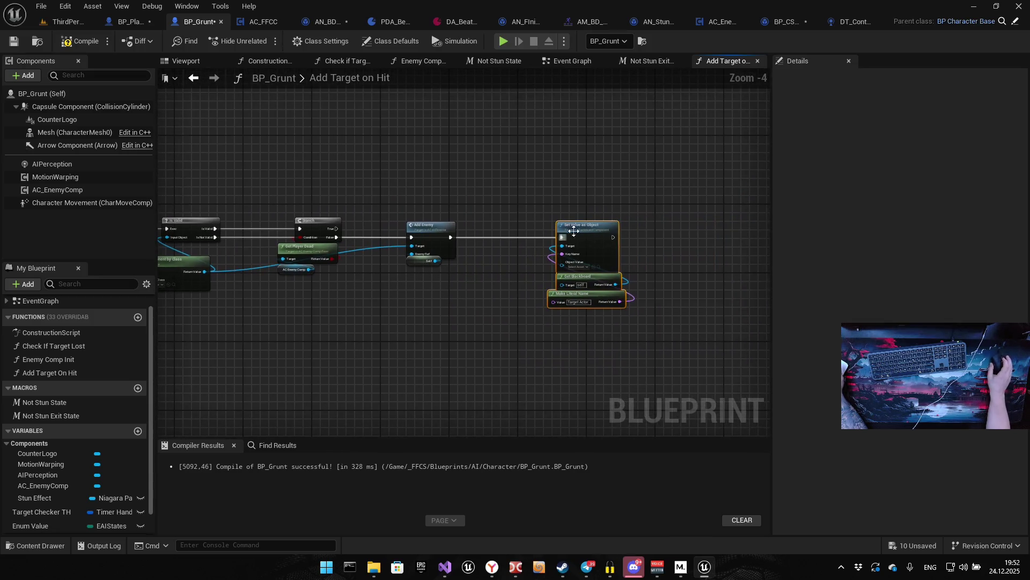
pyautogui.moveTo(570, 227); pyautogui.dragTo(571, 193)
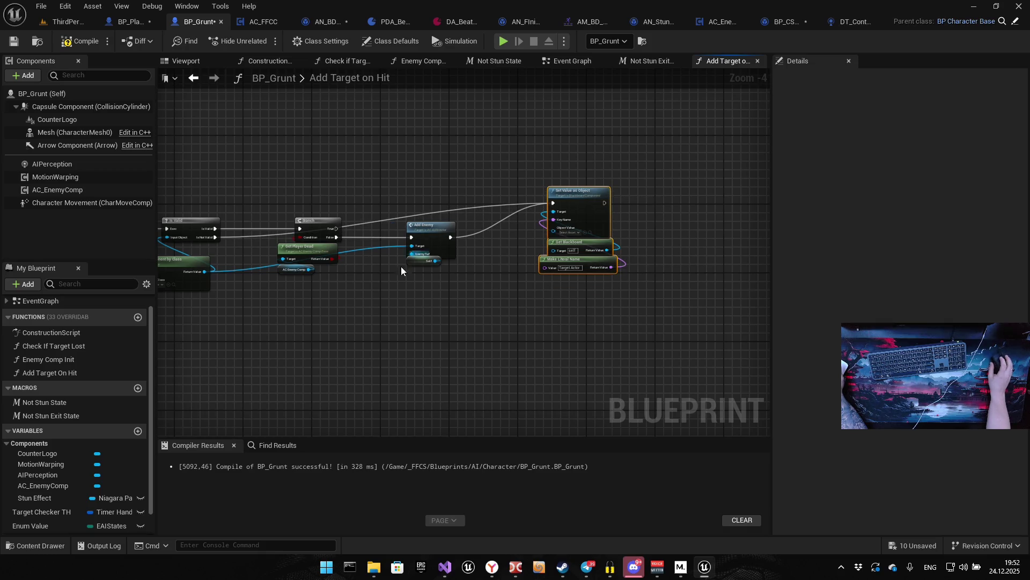
pyautogui.scroll(3, 510, 244)
pyautogui.moveTo(312, 329)
pyautogui.mouseDown()
pyautogui.moveTo(521, 332)
pyautogui.moveTo(690, 195)
pyautogui.mouseUp()
pyautogui.moveTo(625, 214)
pyautogui.mouseDown()
pyautogui.moveTo(590, 280)
pyautogui.moveTo(619, 204)
pyautogui.mouseUp()
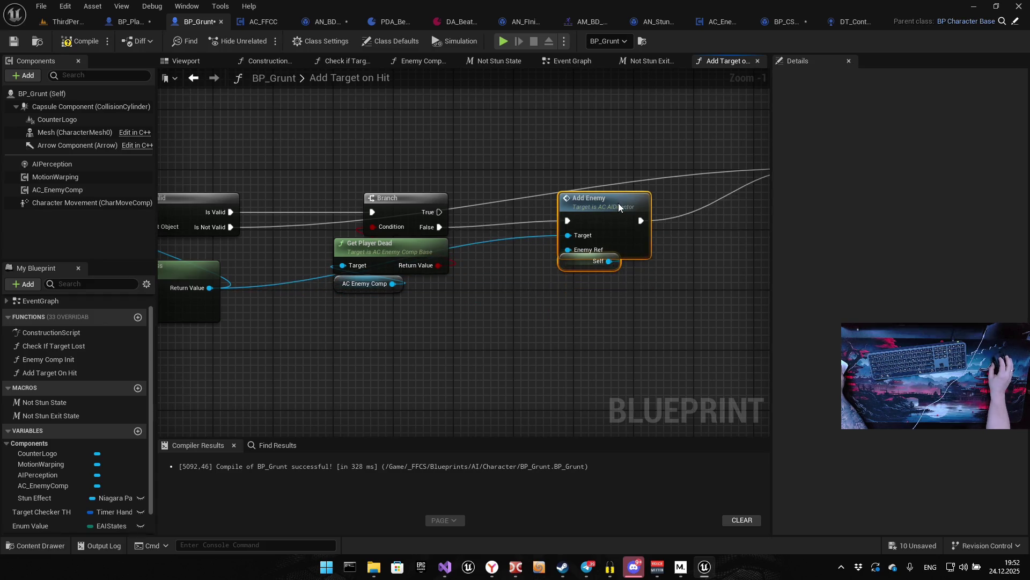
pyautogui.moveTo(690, 139); pyautogui.dragTo(767, 292)
pyautogui.moveTo(730, 152)
pyautogui.mouseDown()
pyautogui.moveTo(680, 270)
pyautogui.moveTo(693, 273)
pyautogui.mouseUp()
pyautogui.moveTo(519, 270)
pyautogui.mouseDown()
pyautogui.moveTo(680, 206)
pyautogui.moveTo(501, 239)
pyautogui.moveTo(628, 227)
pyautogui.mouseUp()
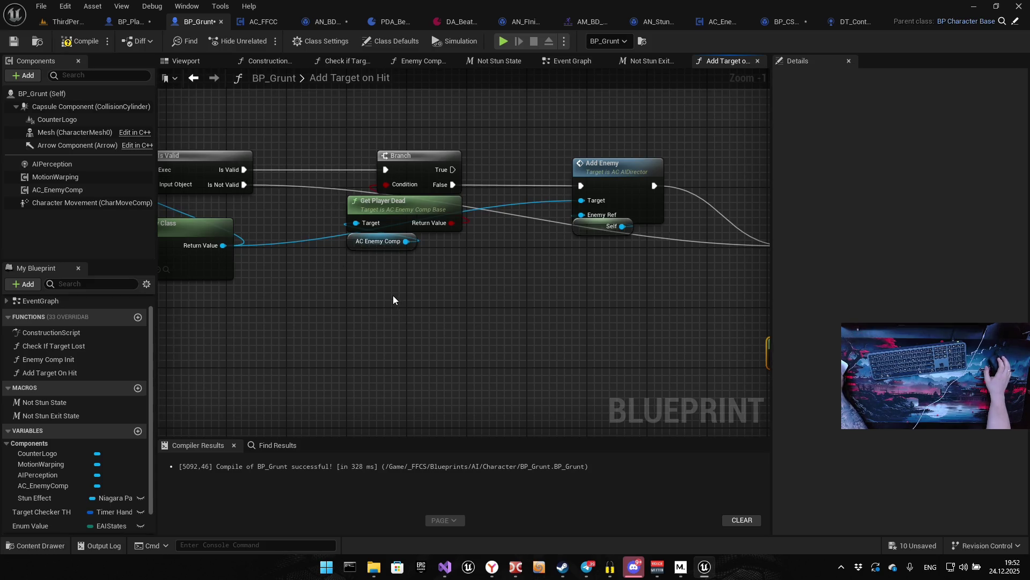
pyautogui.moveTo(384, 299); pyautogui.dragTo(188, 255)
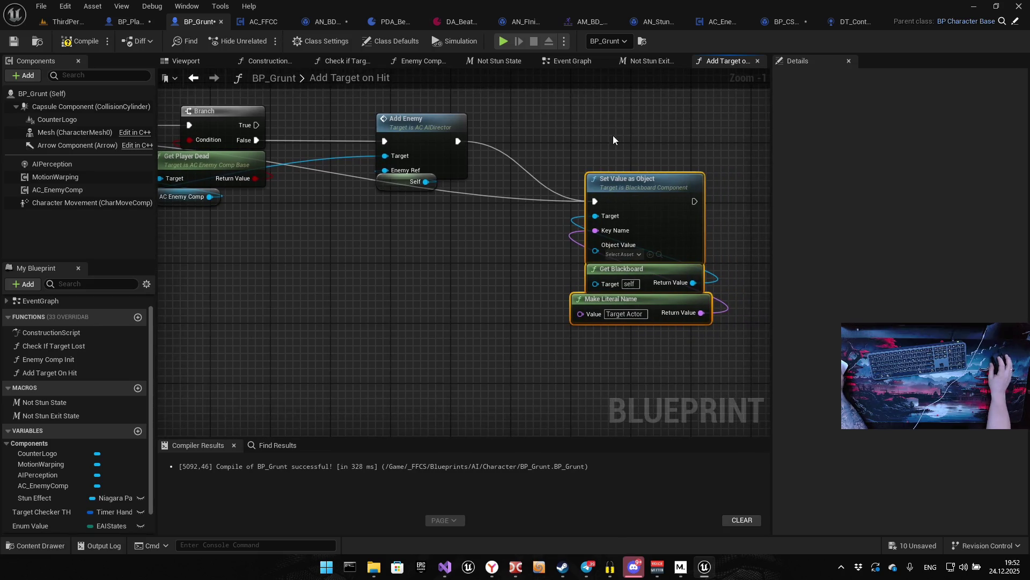
# Lower the Set Value as Object group and add a reroute point on the long execution wire
pyautogui.moveTo(636, 182); pyautogui.dragTo(636, 257)
pyautogui.moveTo(410, 246)
pyautogui.mouseDown()
pyautogui.moveTo(591, 227)
pyautogui.moveTo(324, 306)
pyautogui.moveTo(317, 262)
pyautogui.mouseUp()
pyautogui.doubleClick(555, 210)
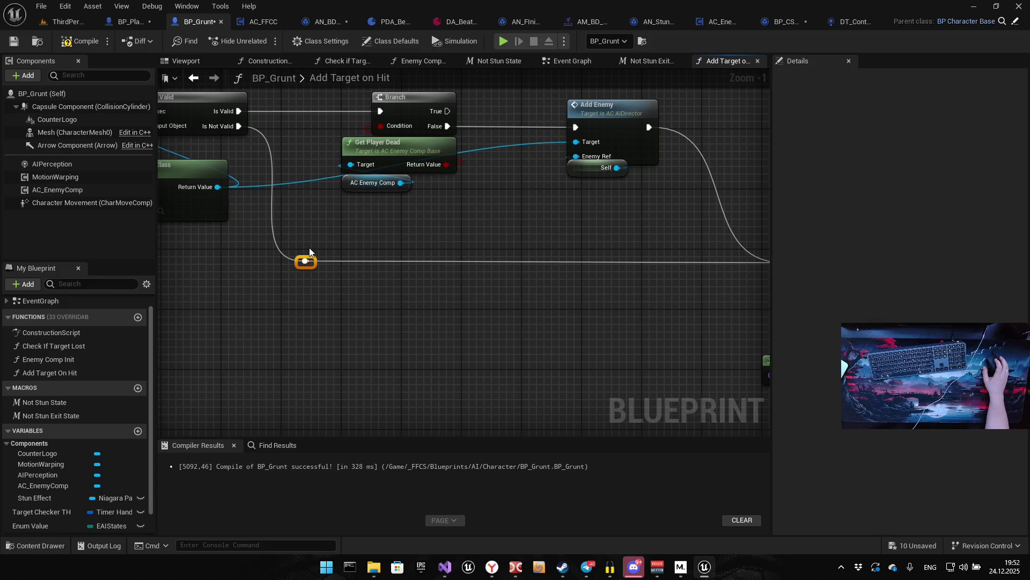
# Connect the function's Target input to Object Value, routing the wire through a reroute point
pyautogui.moveTo(402, 205)
pyautogui.mouseDown()
pyautogui.moveTo(349, 211)
pyautogui.moveTo(353, 238)
pyautogui.mouseUp()
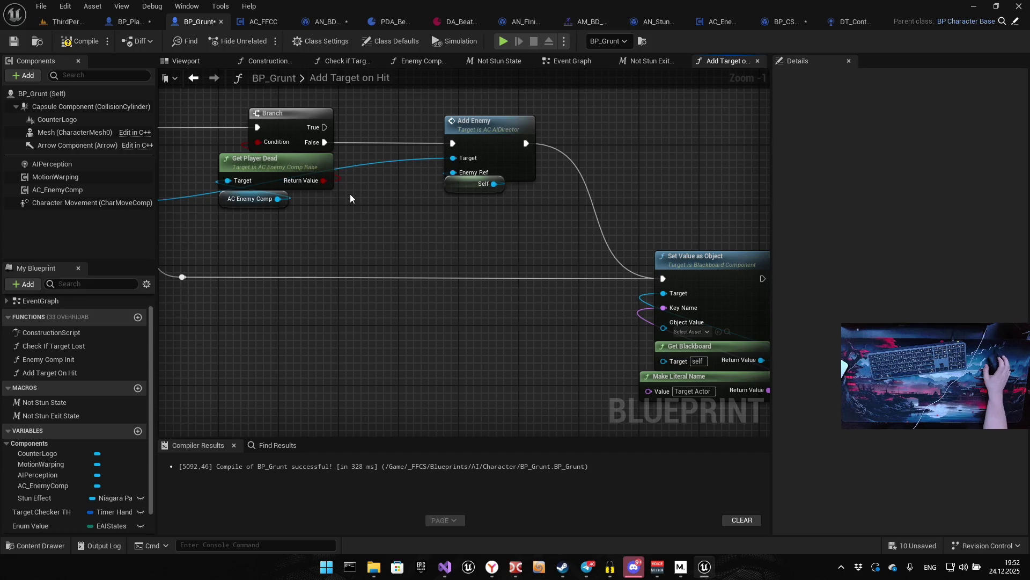
pyautogui.moveTo(350, 188)
pyautogui.mouseDown()
pyautogui.moveTo(405, 219)
pyautogui.moveTo(320, 259)
pyautogui.moveTo(376, 239)
pyautogui.moveTo(285, 197)
pyautogui.mouseUp()
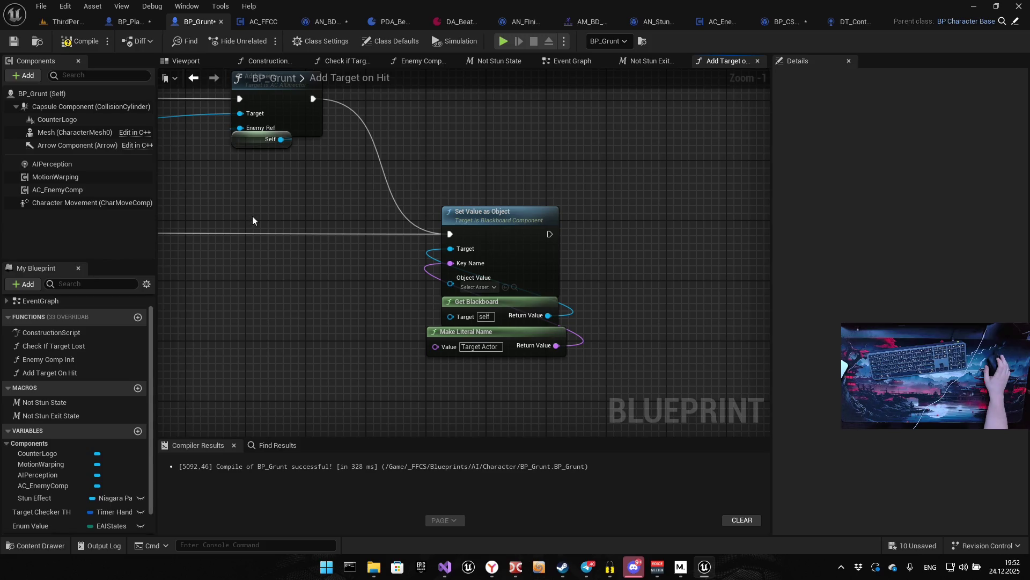
pyautogui.moveTo(232, 220)
pyautogui.mouseDown()
pyautogui.moveTo(444, 242)
pyautogui.moveTo(615, 281)
pyautogui.mouseUp()
pyautogui.scroll(-3, 353, 232)
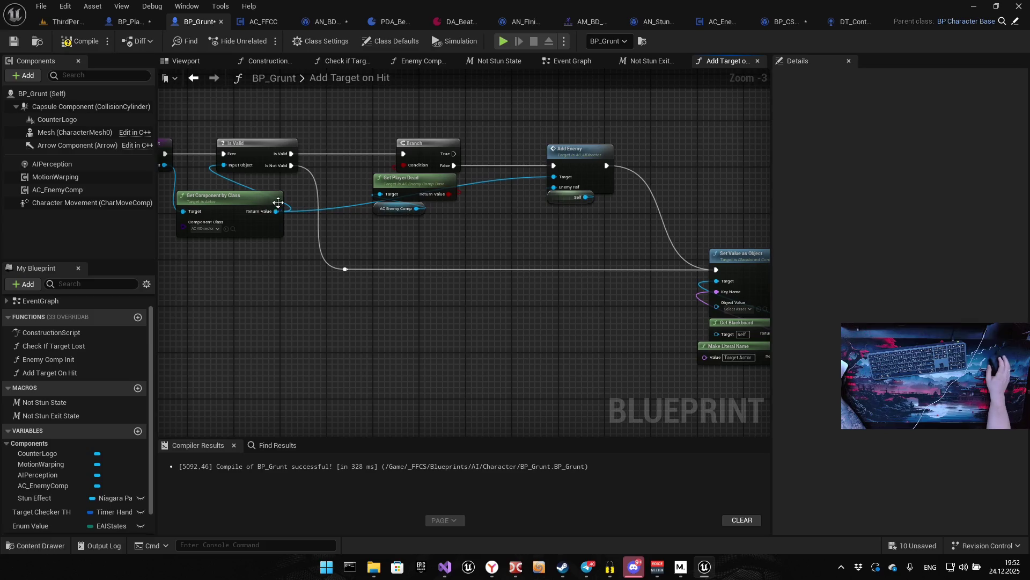
pyautogui.moveTo(196, 174)
pyautogui.mouseDown()
pyautogui.moveTo(528, 280)
pyautogui.moveTo(593, 284)
pyautogui.mouseUp()
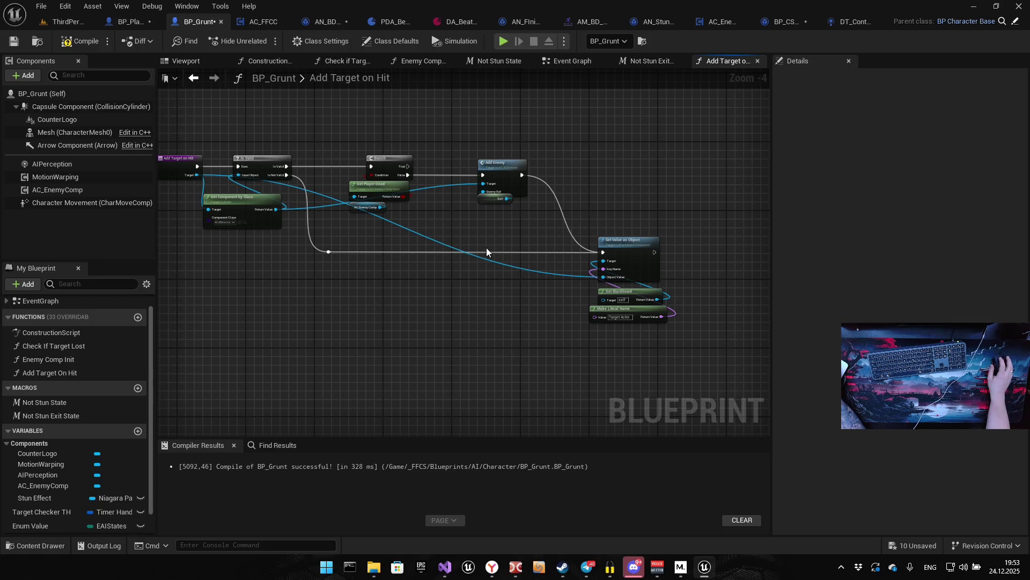
pyautogui.doubleClick(427, 238)
pyautogui.moveTo(427, 237)
pyautogui.mouseDown()
pyautogui.moveTo(237, 288)
pyautogui.moveTo(257, 282)
pyautogui.mouseUp()
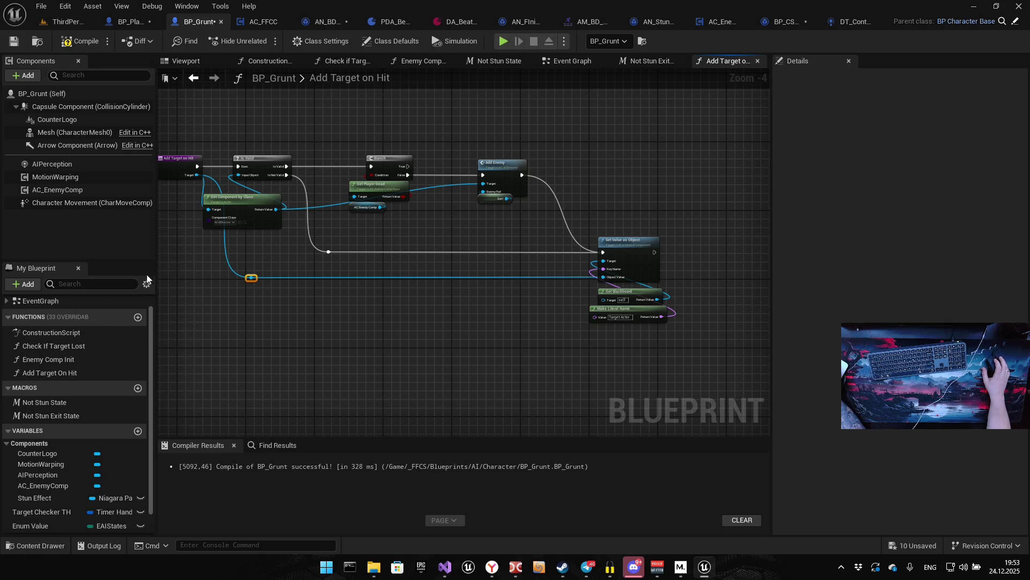
# Compile BP_Grunt and jump to the broken Add Target node causing the error
pyautogui.click(75, 43)
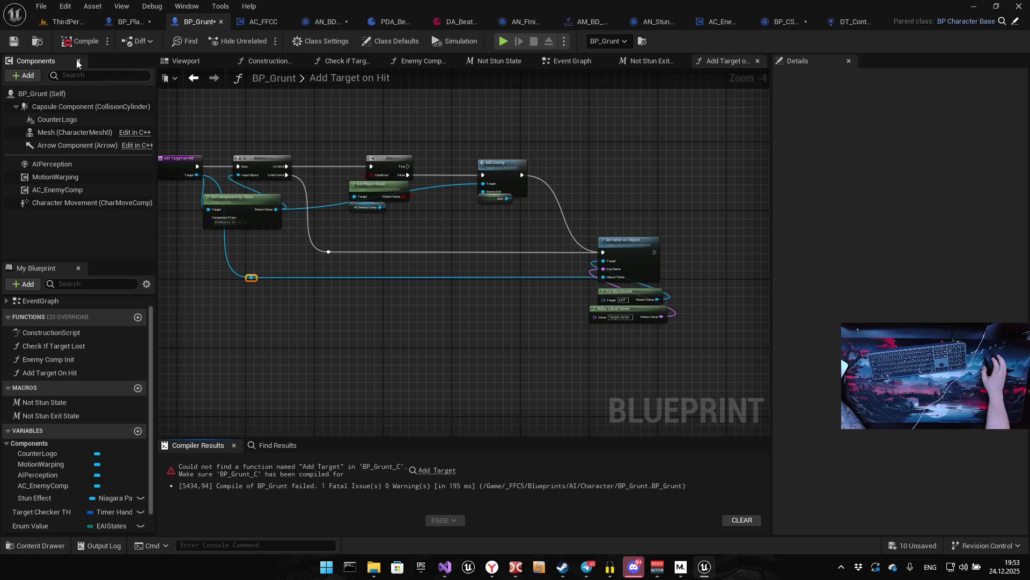
pyautogui.moveTo(181, 86); pyautogui.dragTo(286, 93)
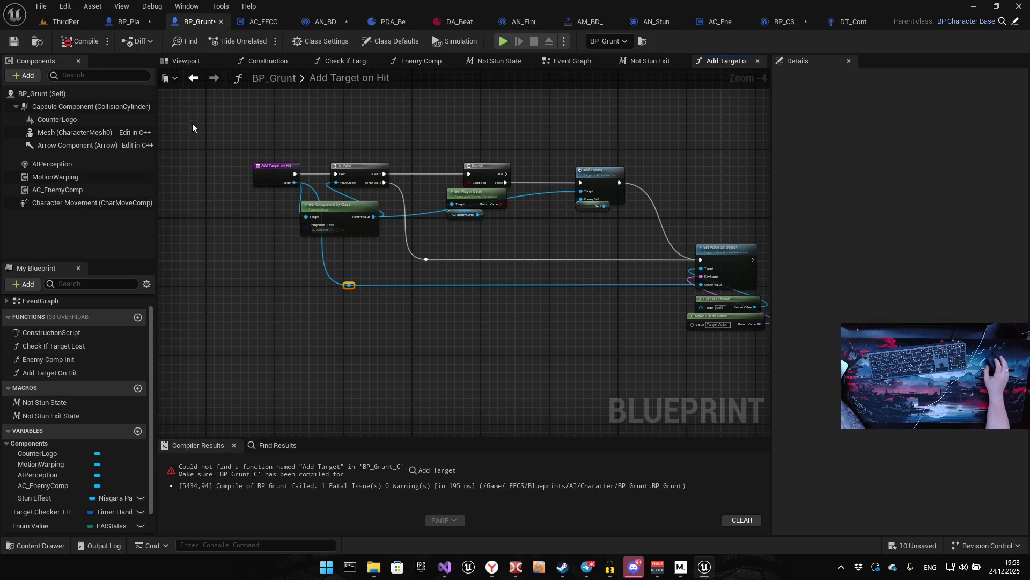
pyautogui.click(439, 470)
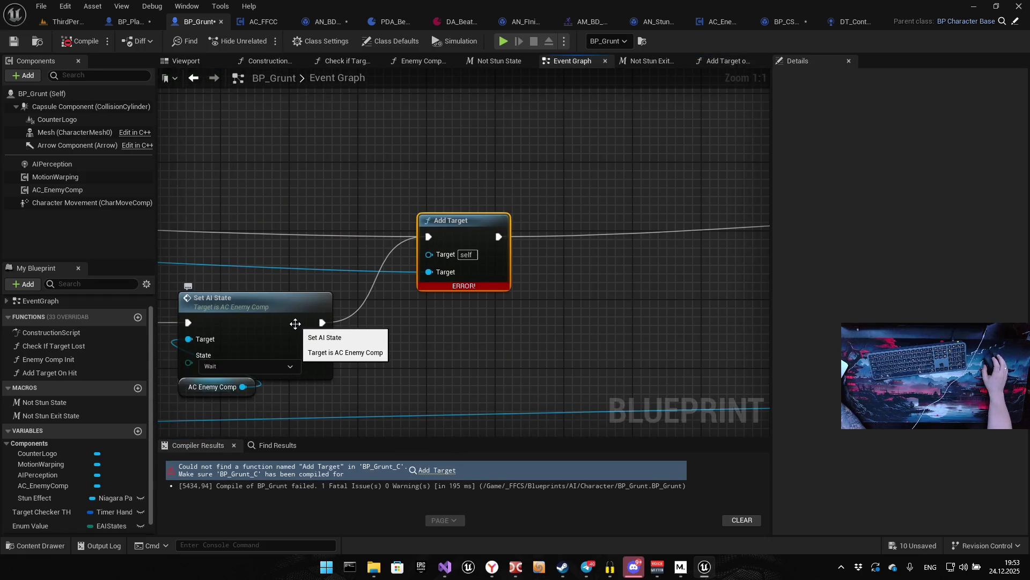
pyautogui.scroll(-9, 725, 285)
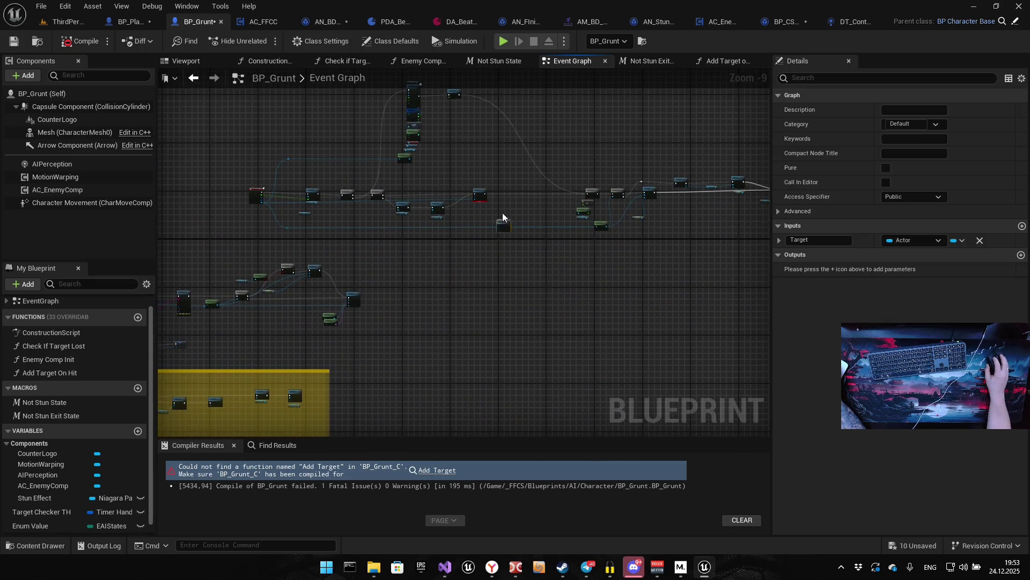
pyautogui.scroll(9, 485, 205)
# Connect Set AI State's execution output to Add Target on Hit
pyautogui.moveTo(422, 209)
pyautogui.mouseDown()
pyautogui.moveTo(436, 218)
pyautogui.moveTo(396, 220)
pyautogui.moveTo(375, 202)
pyautogui.mouseUp()
pyautogui.click(378, 179)
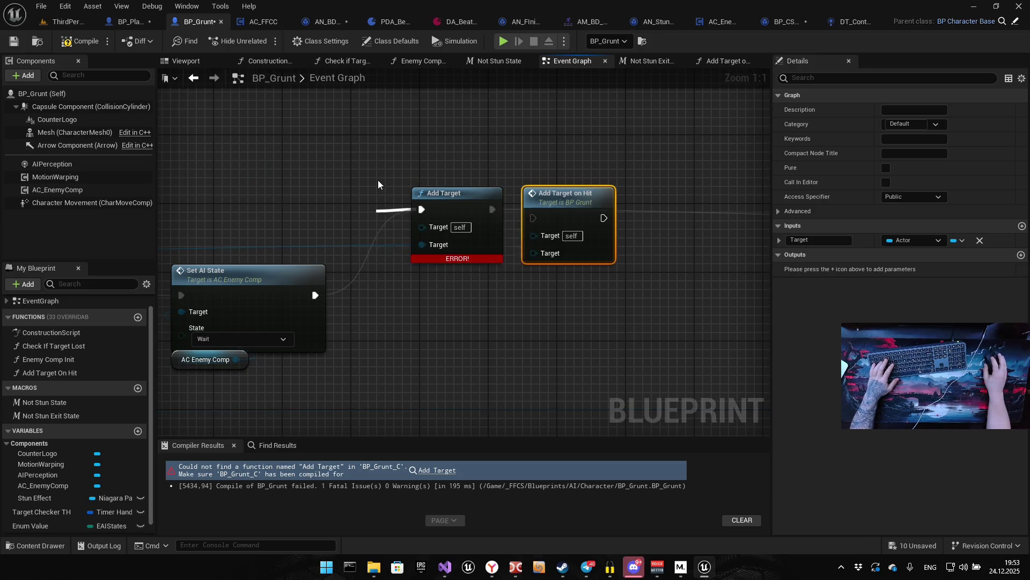
pyautogui.scroll(-5, 345, 186)
pyautogui.moveTo(185, 194)
pyautogui.mouseDown()
pyautogui.moveTo(178, 204)
pyautogui.moveTo(498, 205)
pyautogui.mouseUp()
pyautogui.scroll(4, 498, 204)
pyautogui.moveTo(406, 197)
pyautogui.mouseDown()
pyautogui.moveTo(454, 229)
pyautogui.moveTo(501, 211)
pyautogui.mouseUp()
# Move the Target wire onto Add Target on Hit and delete the broken Add Target node
pyautogui.moveTo(441, 183)
pyautogui.mouseDown()
pyautogui.moveTo(442, 145)
pyautogui.moveTo(561, 206)
pyautogui.mouseUp()
pyautogui.moveTo(401, 191)
pyautogui.mouseDown()
pyautogui.moveTo(419, 218)
pyautogui.moveTo(510, 240)
pyautogui.mouseUp()
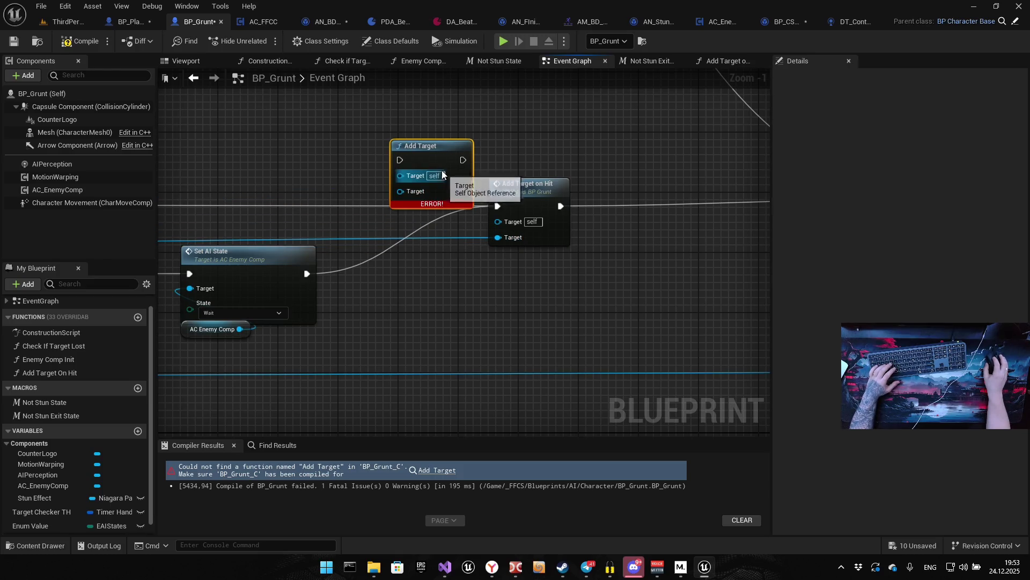
pyautogui.press('Delete')
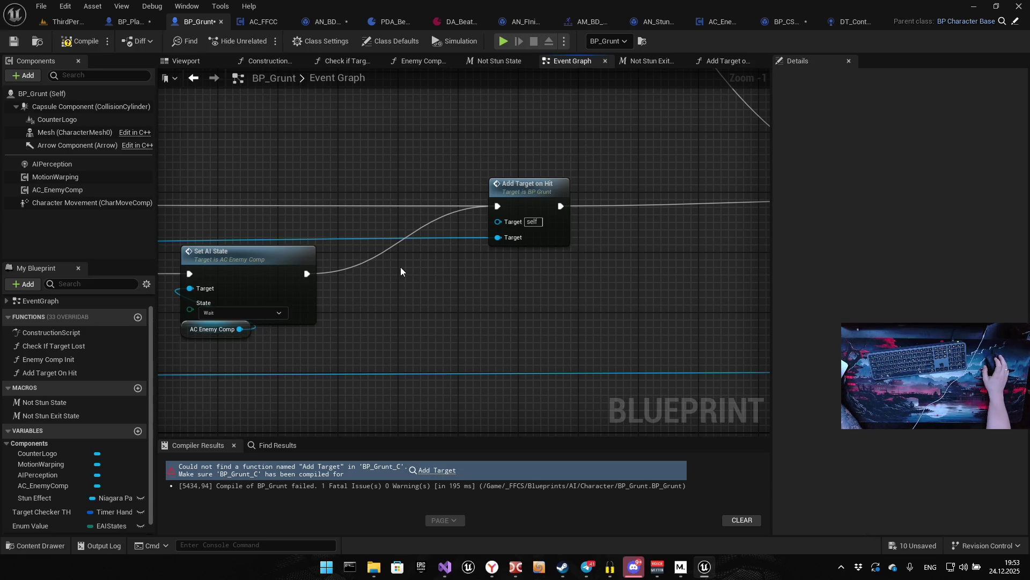
pyautogui.moveTo(416, 267)
pyautogui.mouseDown()
pyautogui.moveTo(315, 253)
pyautogui.moveTo(378, 203)
pyautogui.mouseUp()
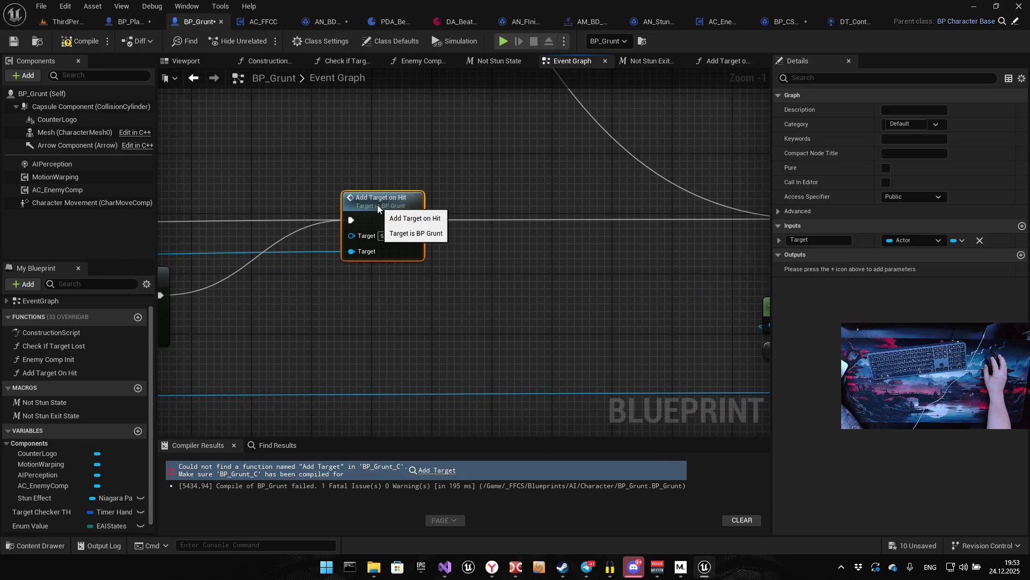
pyautogui.click(320, 280)
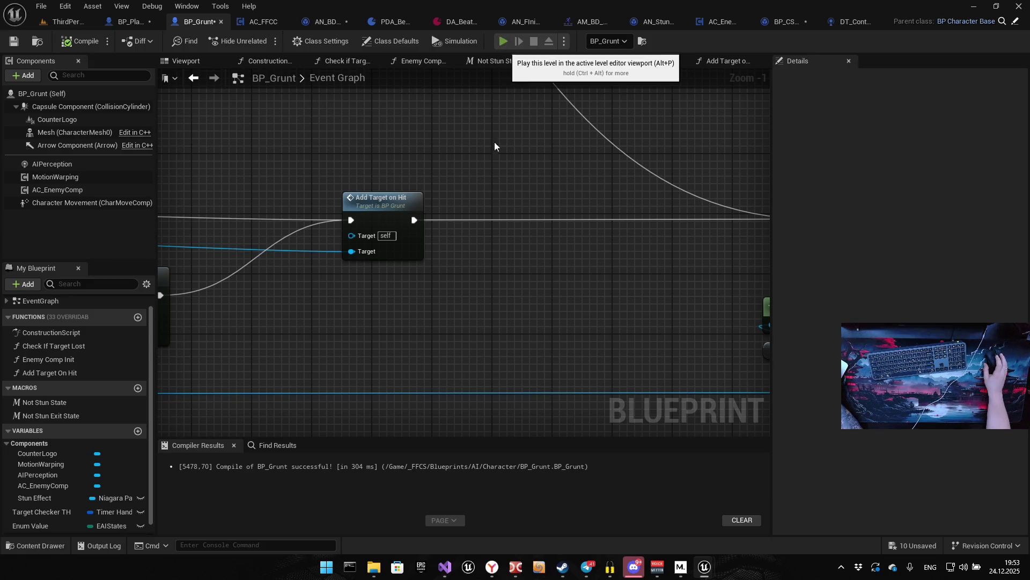
# Compile and play-test the level twice, clearing Compiler Results between runs, reaching a x24 combo
pyautogui.click(504, 41)
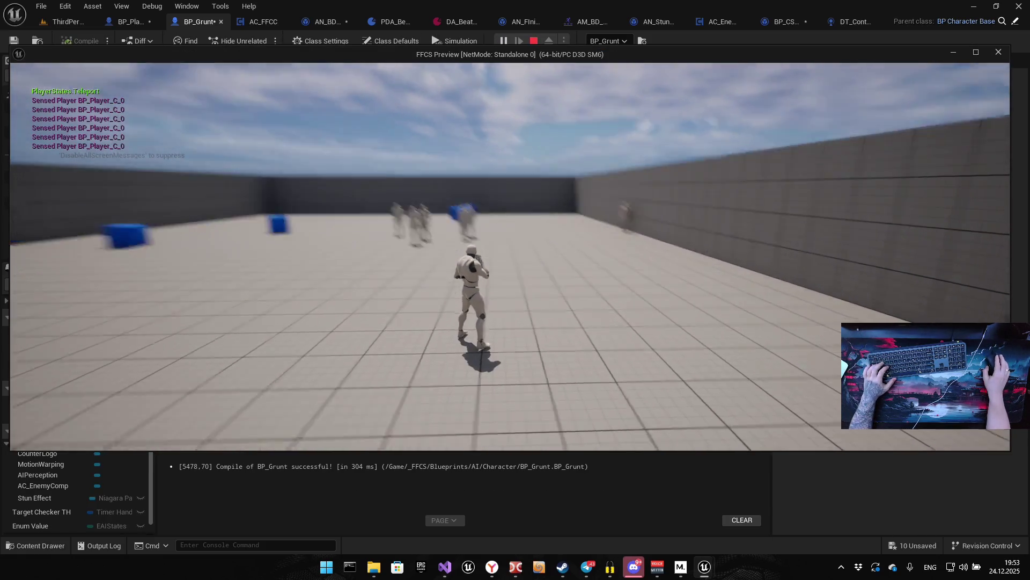
pyautogui.press('Escape')
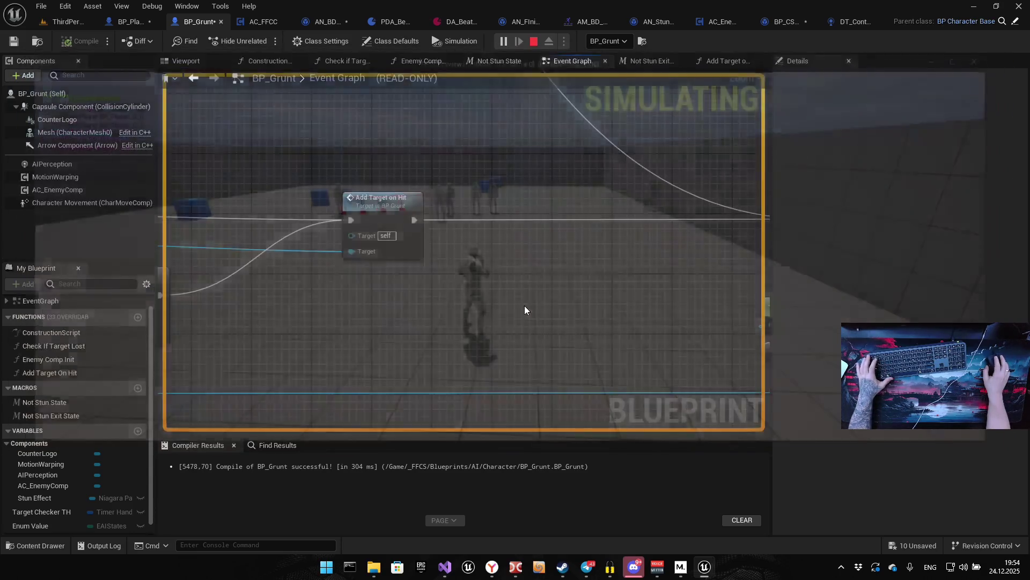
pyautogui.click(737, 520)
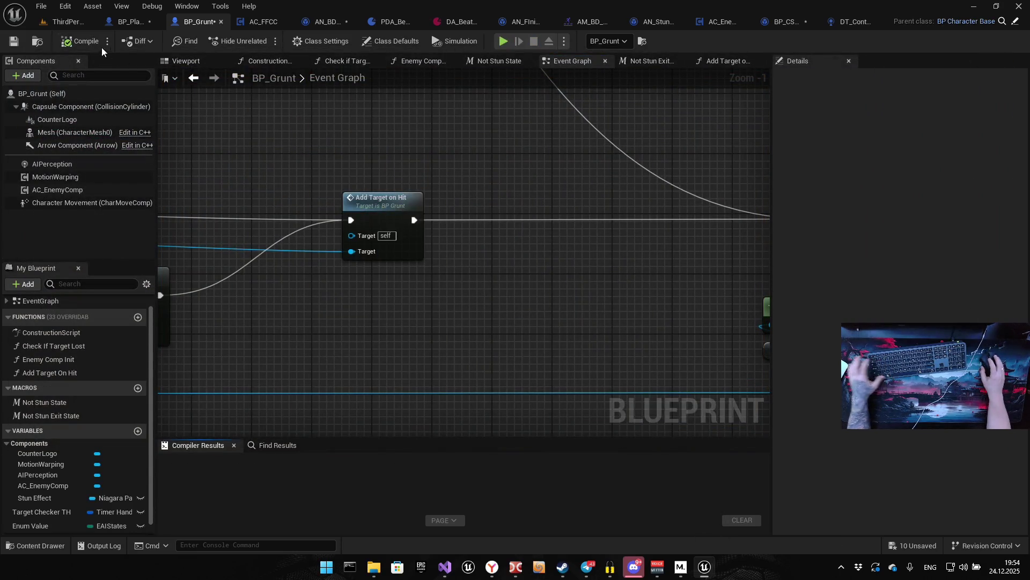
pyautogui.click(503, 41)
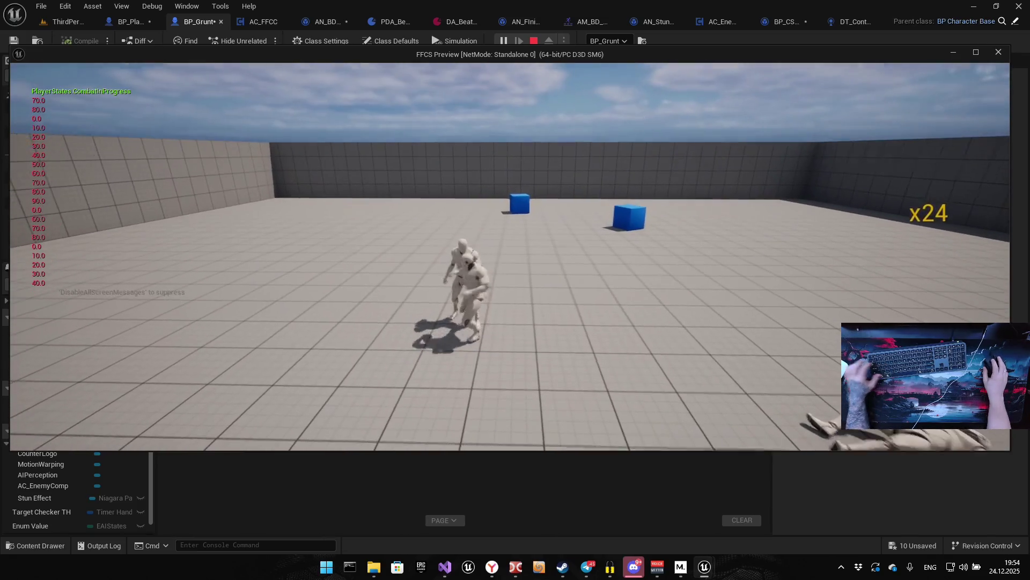
pyautogui.press('Escape')
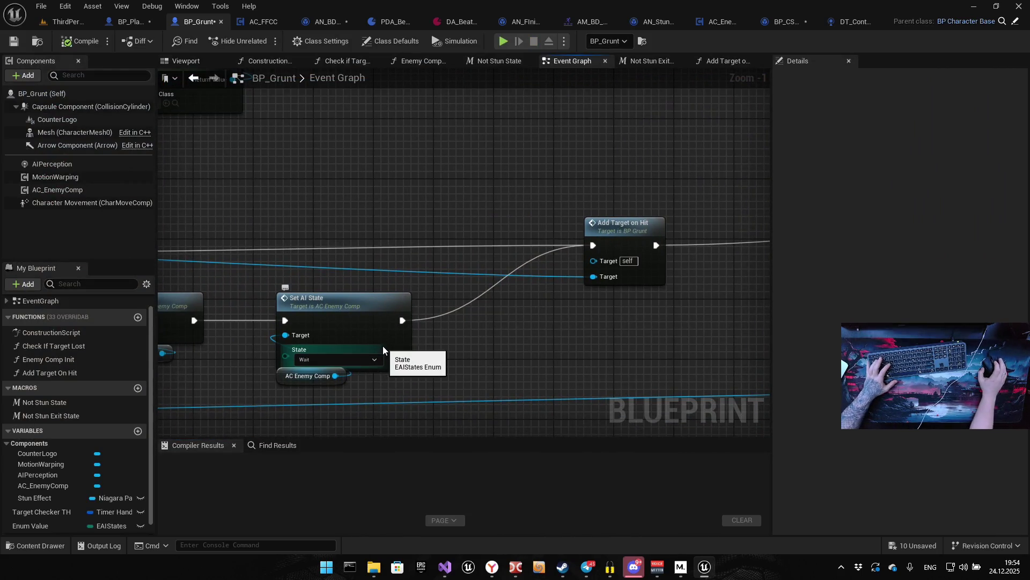
pyautogui.moveTo(465, 344); pyautogui.dragTo(554, 274)
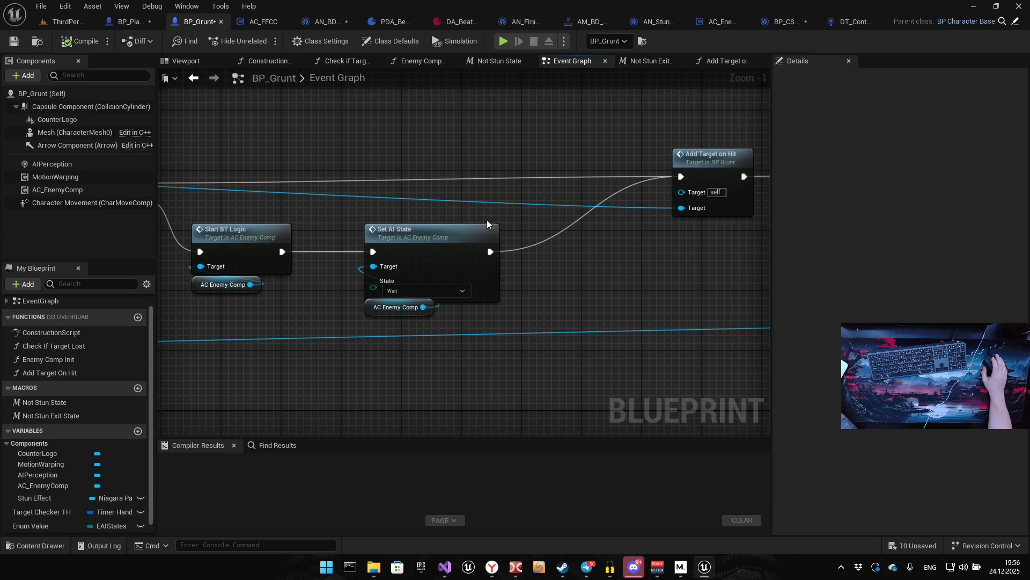
# Route the stun-exit False branch into Set AI State
pyautogui.moveTo(517, 230); pyautogui.dragTo(626, 277)
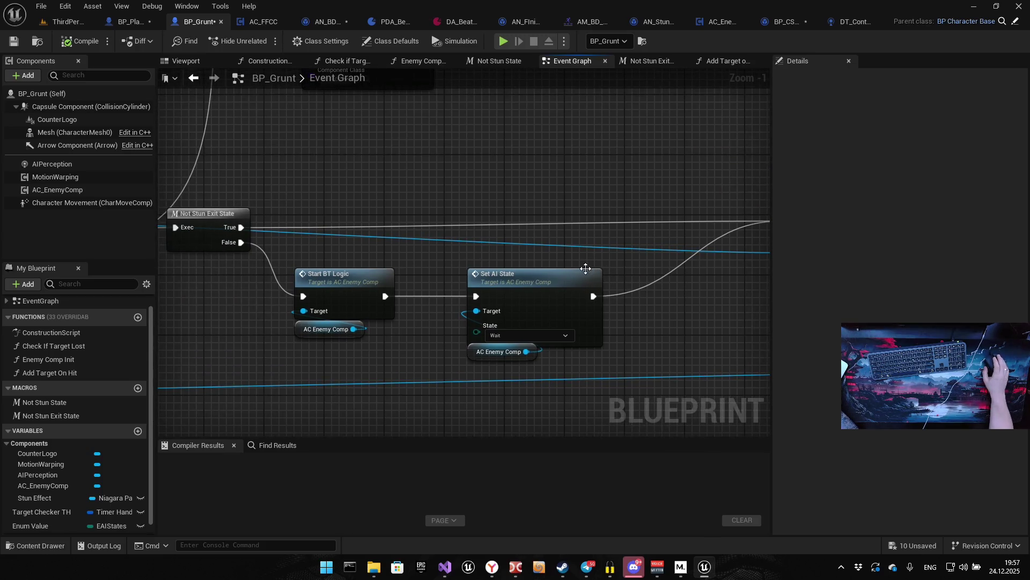
pyautogui.scroll(1, 495, 263)
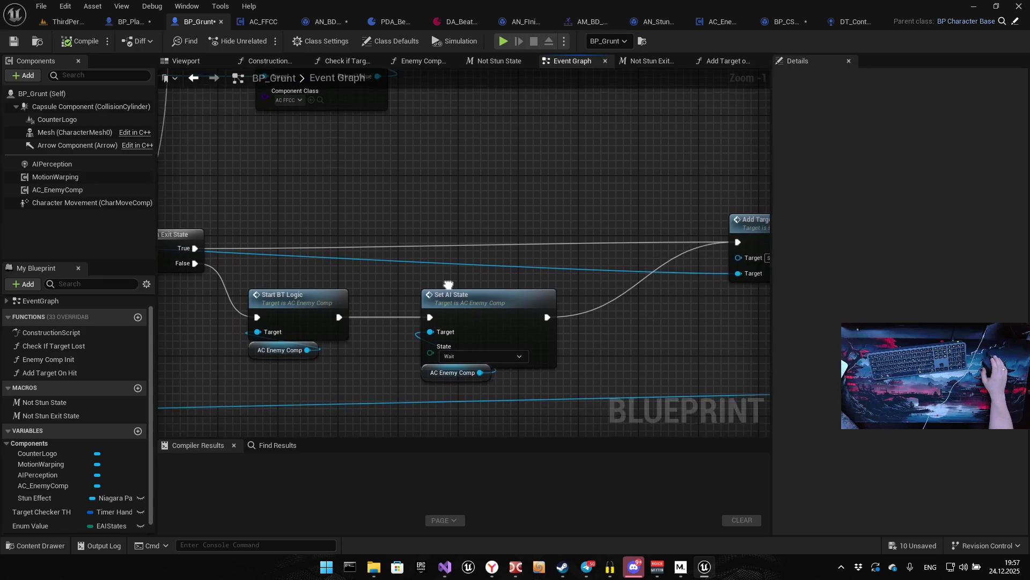
pyautogui.moveTo(219, 268)
pyautogui.mouseDown()
pyautogui.moveTo(492, 340)
pyautogui.moveTo(489, 329)
pyautogui.mouseUp()
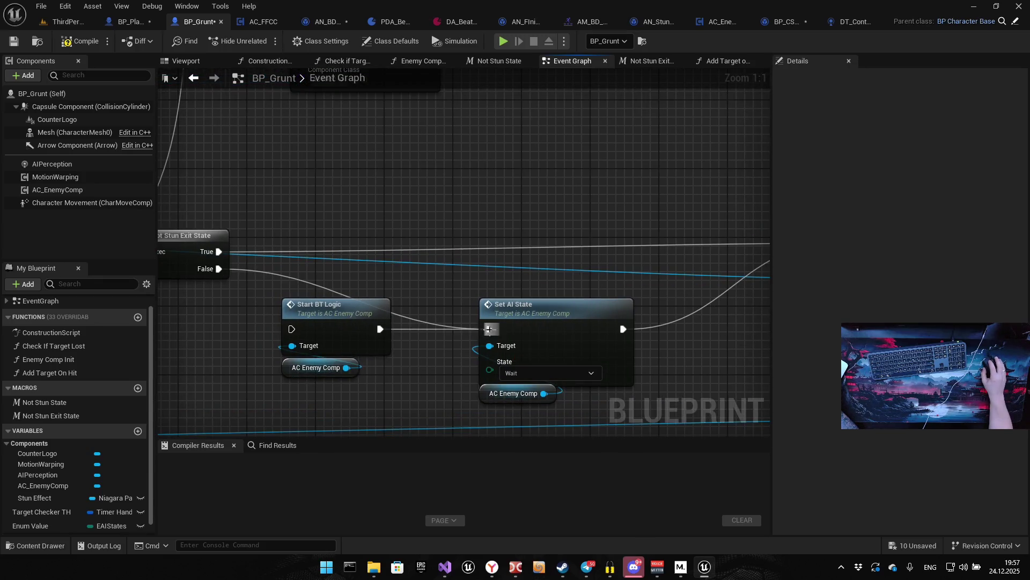
# Chain Start BT Logic between Set AI State and Add Target on Hit, then compile BP_Grunt
pyautogui.moveTo(342, 312)
pyautogui.mouseDown()
pyautogui.moveTo(356, 322)
pyautogui.moveTo(357, 313)
pyautogui.moveTo(298, 298)
pyautogui.mouseUp()
pyautogui.moveTo(205, 327); pyautogui.dragTo(318, 263)
pyautogui.click(208, 321)
pyautogui.moveTo(209, 321); pyautogui.dragTo(294, 252)
pyautogui.moveTo(194, 252)
pyautogui.mouseDown()
pyautogui.moveTo(561, 260)
pyautogui.moveTo(569, 274)
pyautogui.moveTo(561, 273)
pyautogui.mouseUp()
pyautogui.moveTo(482, 286); pyautogui.dragTo(574, 192)
pyautogui.moveTo(452, 285); pyautogui.dragTo(460, 277)
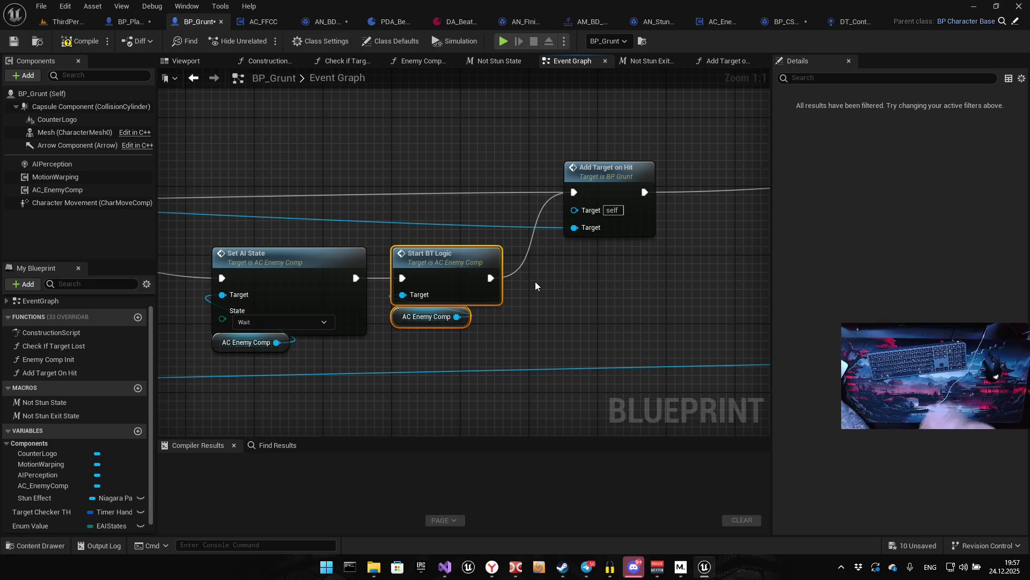
pyautogui.click(75, 41)
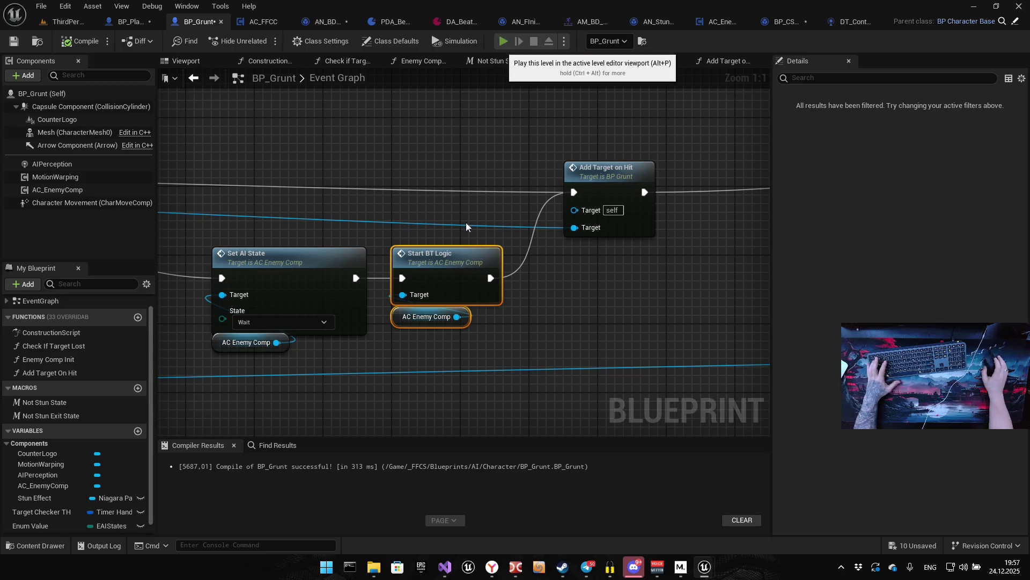
# Play-test the level with the Gameplay Debugger overlay on the grunts' AI, then stop the session
pyautogui.click(501, 42)
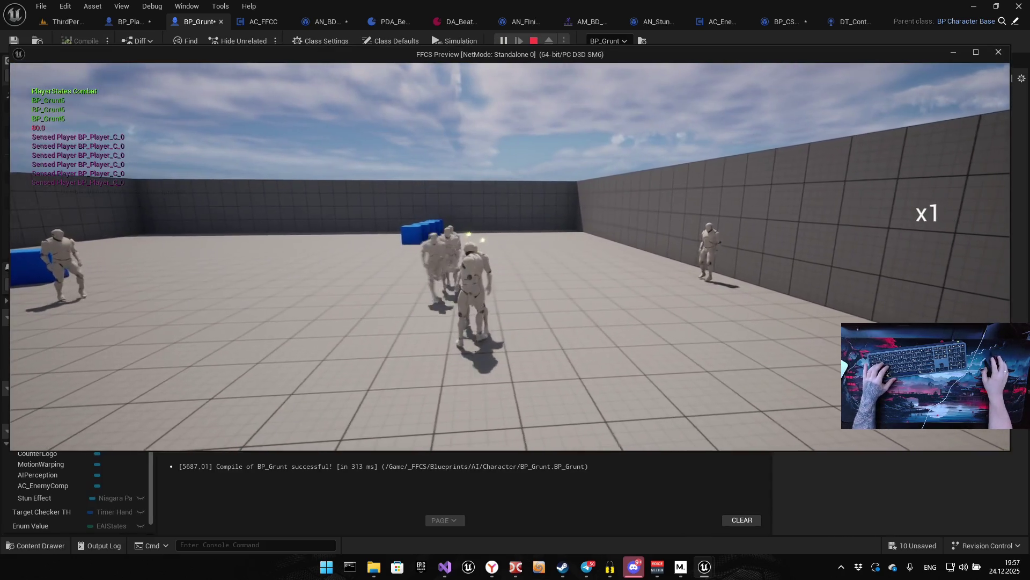
pyautogui.press("'")
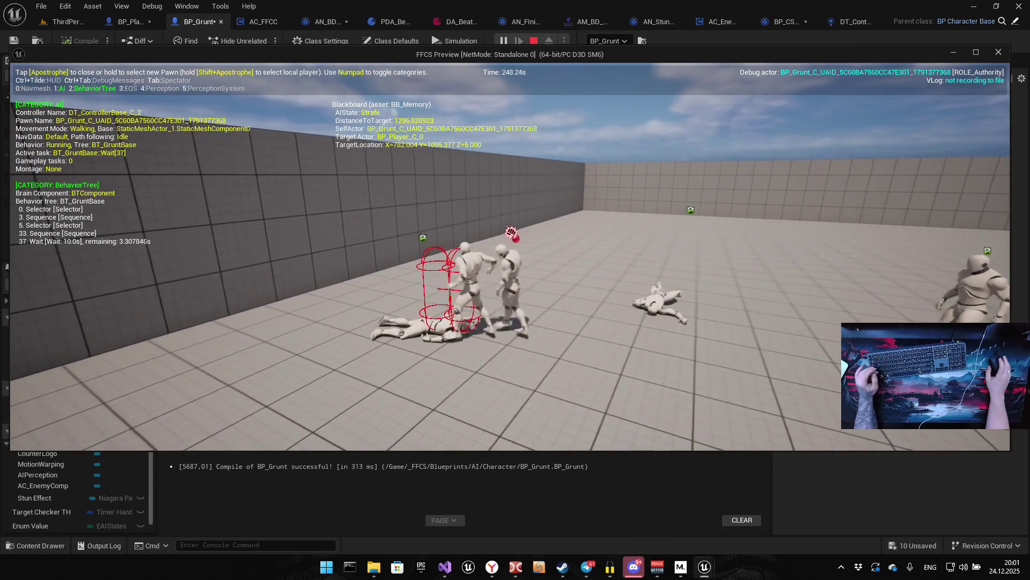
pyautogui.press('Escape')
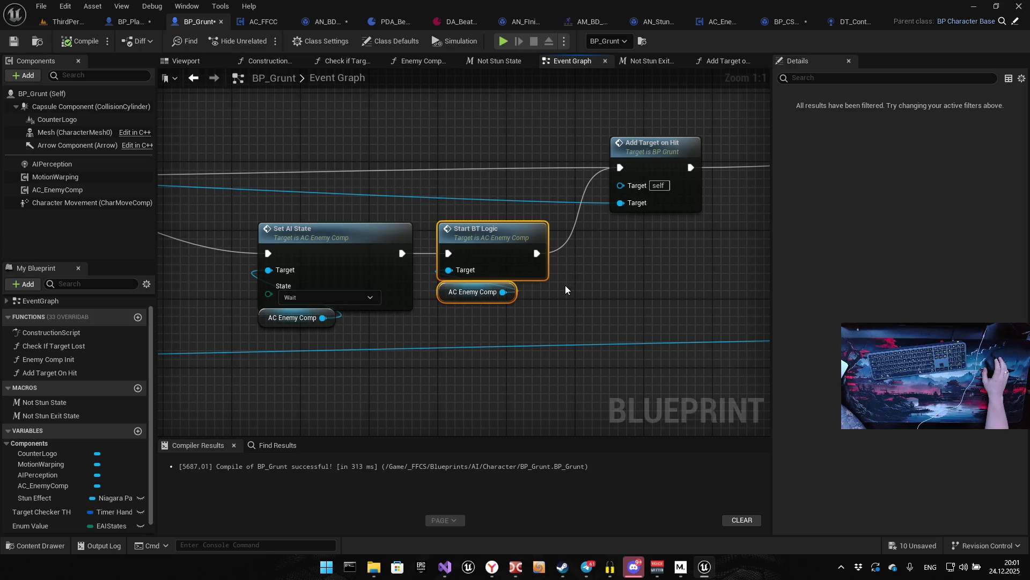
# Wire Stop Stun's On Completed directly into Set AI State (Get Back)
pyautogui.scroll(-13, 565, 285)
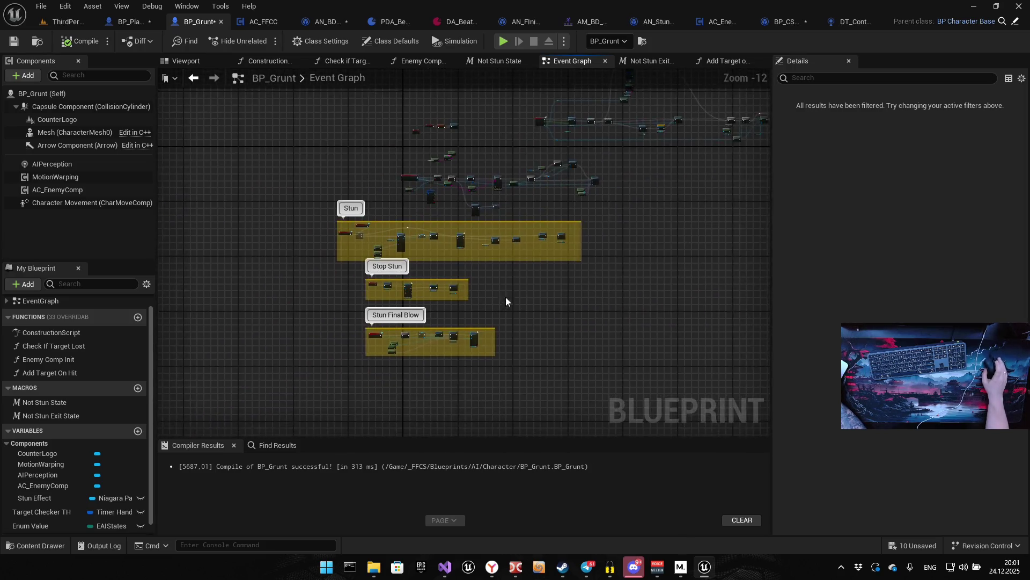
pyautogui.scroll(9, 508, 293)
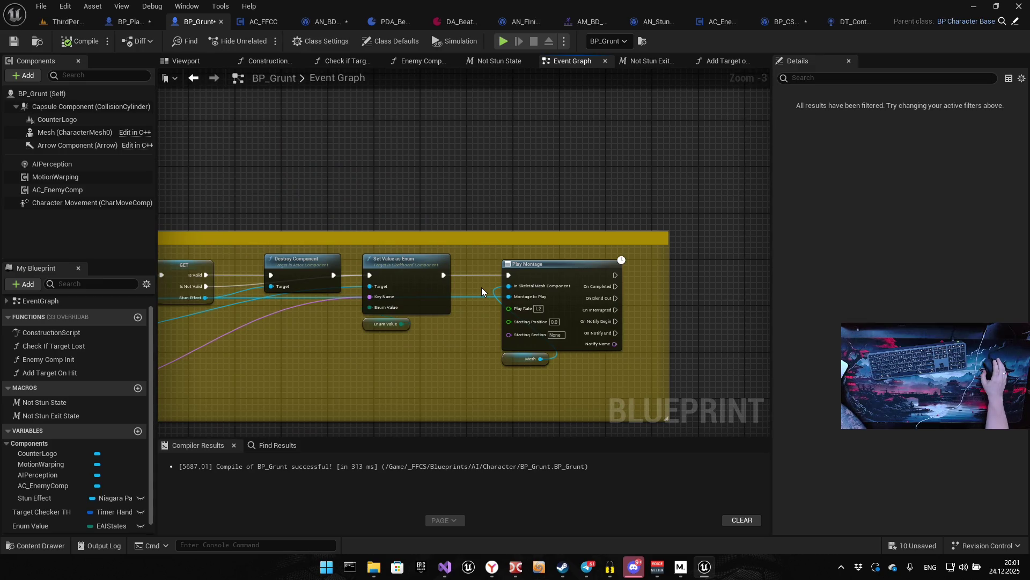
pyautogui.moveTo(334, 293); pyautogui.dragTo(510, 216)
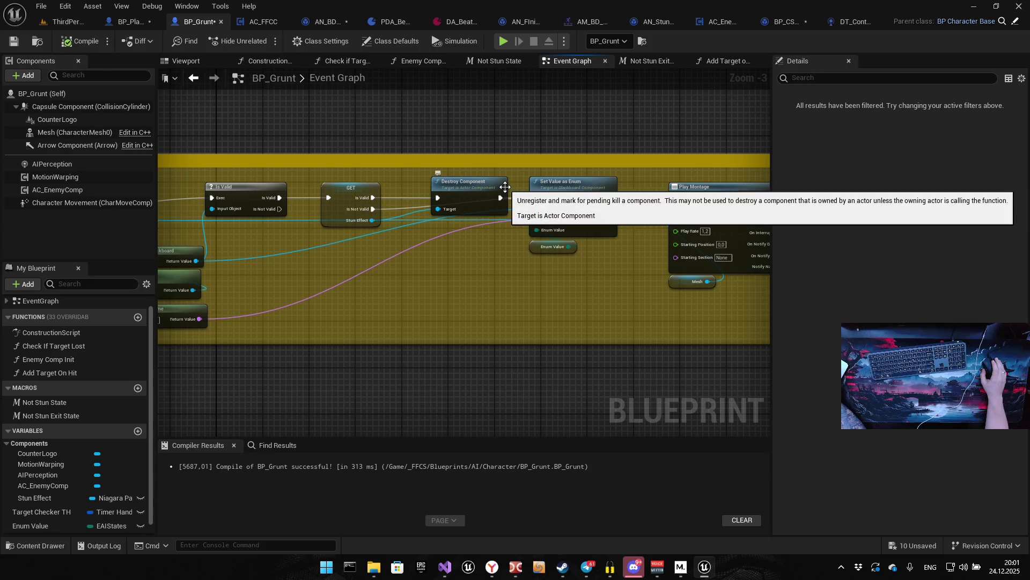
pyautogui.moveTo(505, 186)
pyautogui.mouseDown()
pyautogui.moveTo(515, 177)
pyautogui.moveTo(439, 280)
pyautogui.moveTo(490, 306)
pyautogui.moveTo(428, 279)
pyautogui.mouseUp()
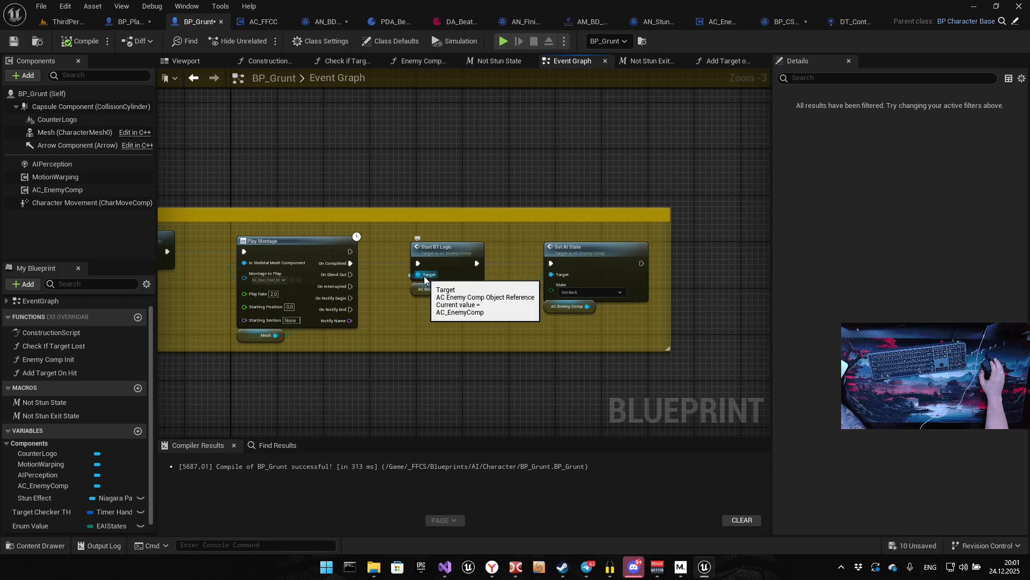
pyautogui.scroll(3, 425, 276)
pyautogui.moveTo(383, 257); pyautogui.dragTo(585, 256)
# Move Start BT Logic after Set AI State and connect Set AI State's output into it
pyautogui.moveTo(418, 250)
pyautogui.mouseDown()
pyautogui.moveTo(430, 349)
pyautogui.moveTo(420, 232)
pyautogui.mouseUp()
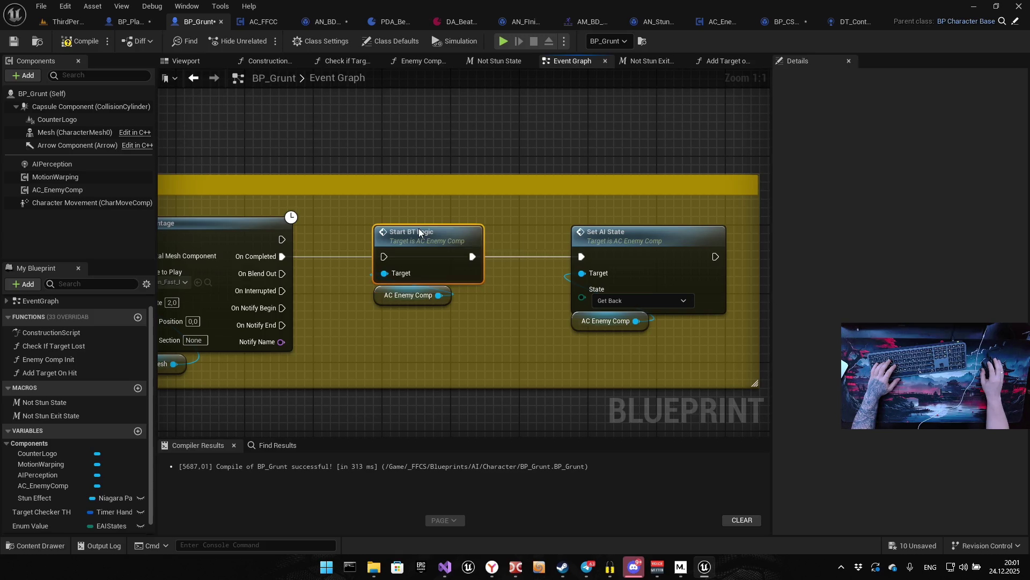
pyautogui.keyDown('ctrl'); pyautogui.click(407, 296); pyautogui.keyUp('ctrl')
pyautogui.moveTo(410, 230)
pyautogui.mouseDown()
pyautogui.moveTo(753, 224)
pyautogui.moveTo(748, 232)
pyautogui.mouseUp()
pyautogui.moveTo(699, 256); pyautogui.dragTo(721, 260)
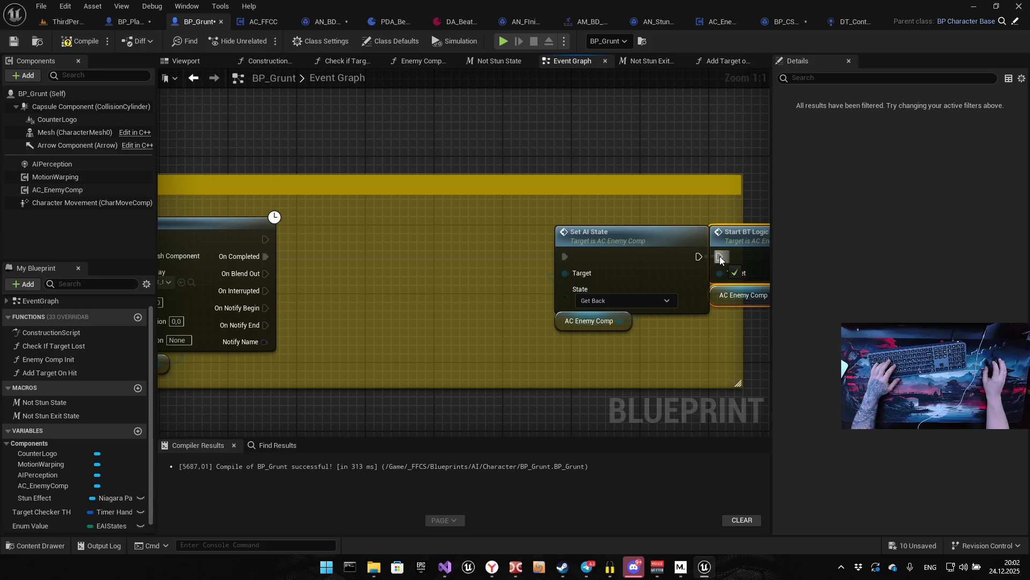
# Tidy the layout so Start BT Logic sits right beside Set AI State
pyautogui.moveTo(618, 236); pyautogui.dragTo(472, 236)
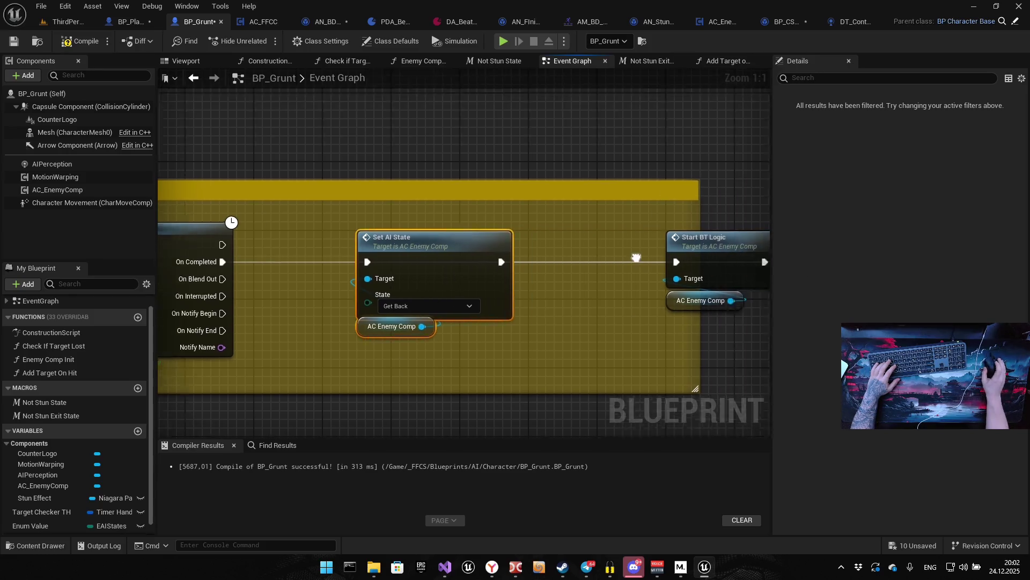
pyautogui.moveTo(657, 257); pyautogui.dragTo(515, 246)
pyautogui.moveTo(429, 298); pyautogui.dragTo(459, 286)
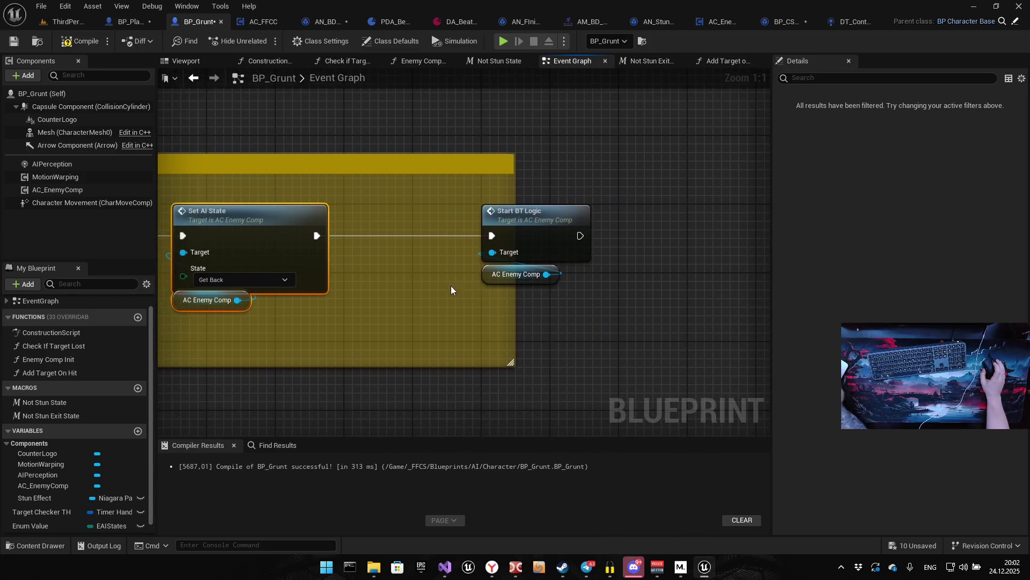
pyautogui.moveTo(495, 199); pyautogui.dragTo(548, 292)
pyautogui.moveTo(544, 216); pyautogui.dragTo(432, 215)
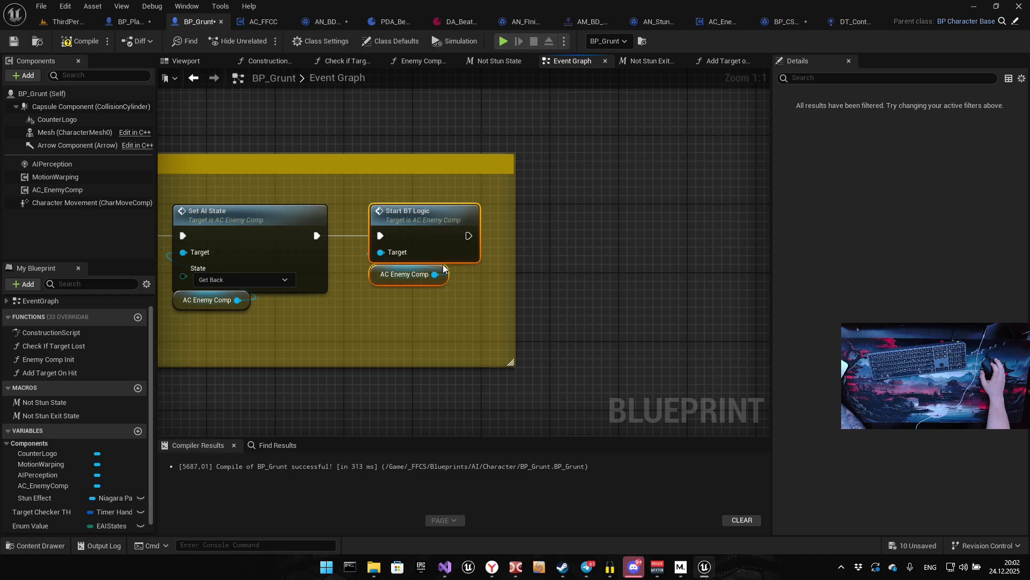
# Compile and save BP_Grunt with Set AI State now running before Start BT Logic
pyautogui.click(14, 41)
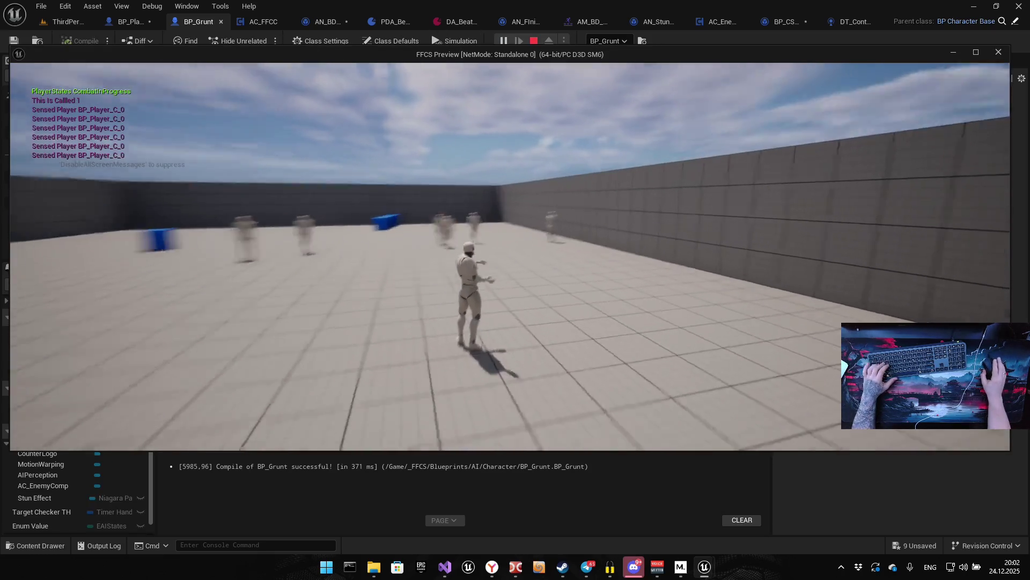
# Run at the grunts and chain repeated attacks into a combo
pyautogui.press('w')
pyautogui.click(510, 257)
pyautogui.click(510, 256)
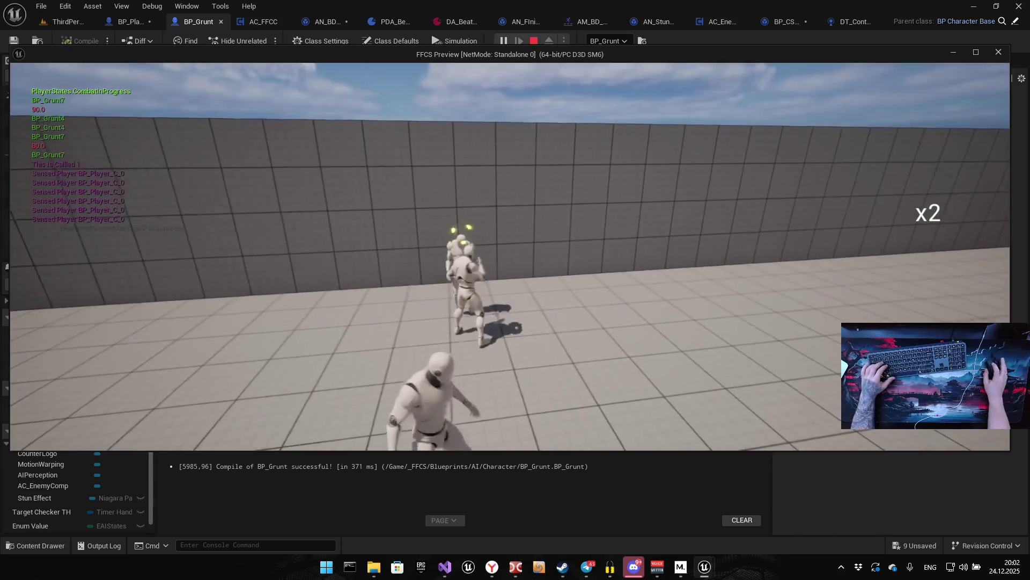
pyautogui.click(510, 257)
pyautogui.click(510, 257)
pyautogui.click(510, 257)
pyautogui.click(509, 257)
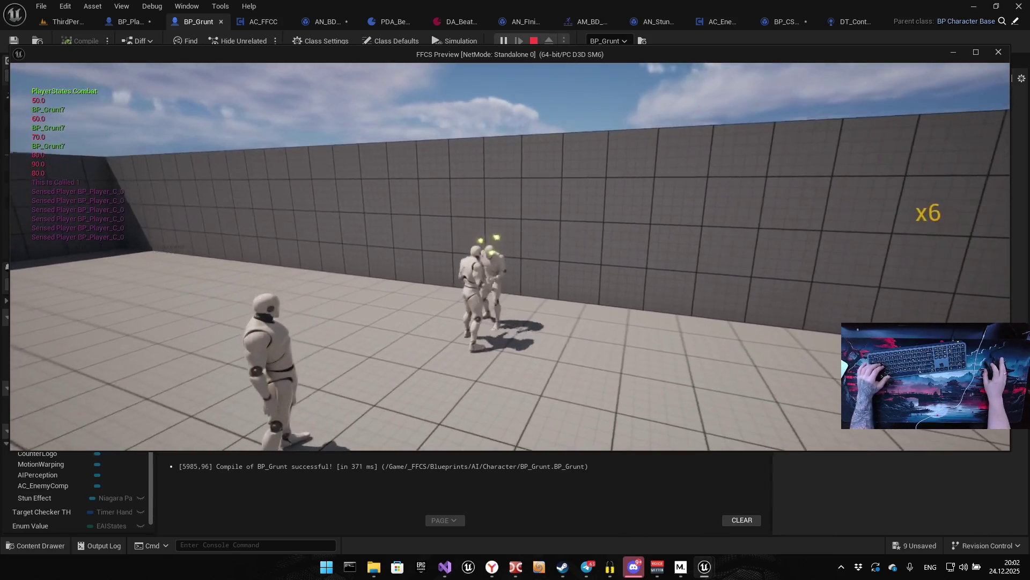
pyautogui.click(510, 257)
pyautogui.click(509, 256)
pyautogui.click(510, 257)
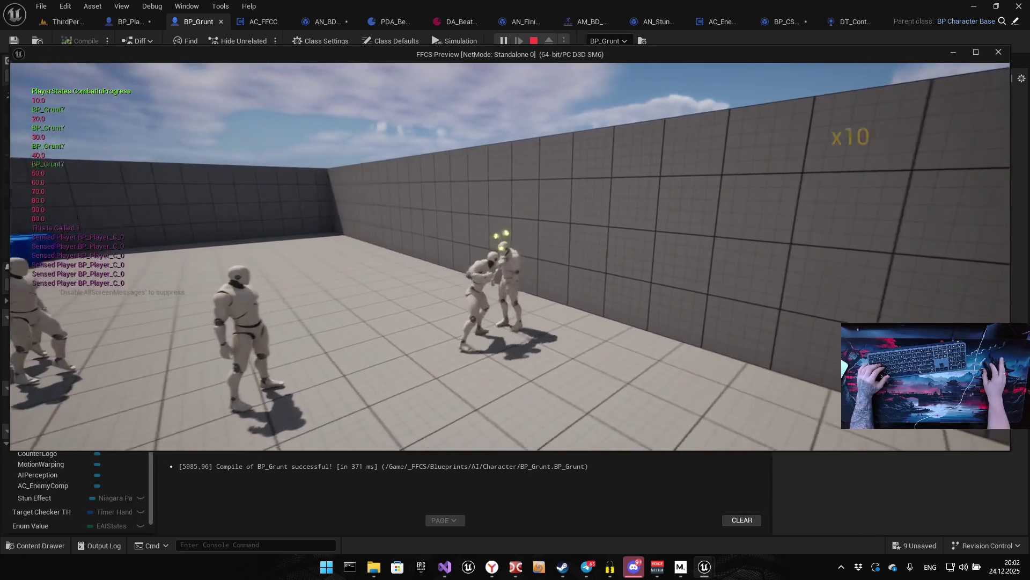
pyautogui.click(509, 257)
# Cross the arena, build another combo on the grunts, and show the Gameplay Debugger
pyautogui.press('s')
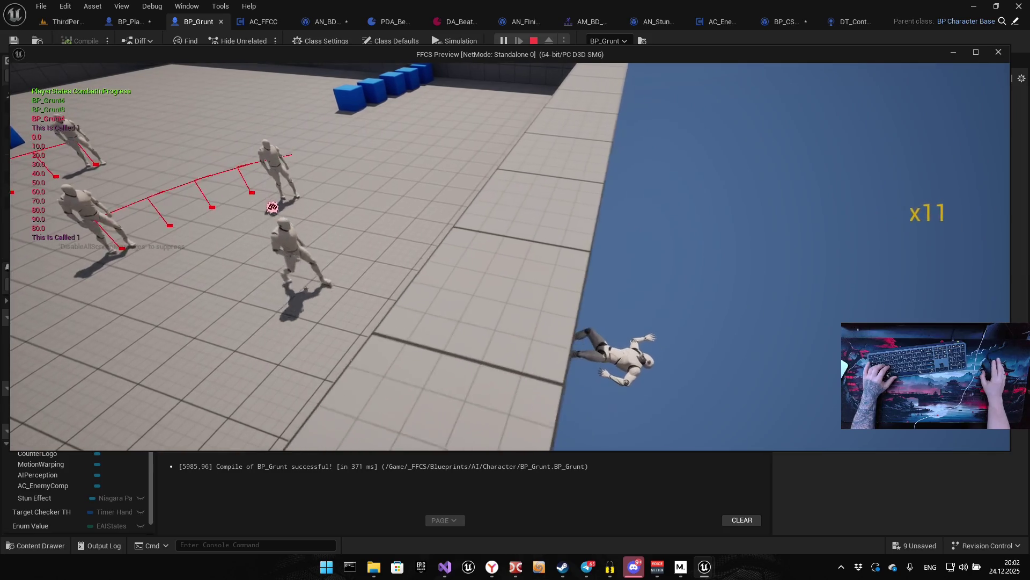
pyautogui.click(510, 256)
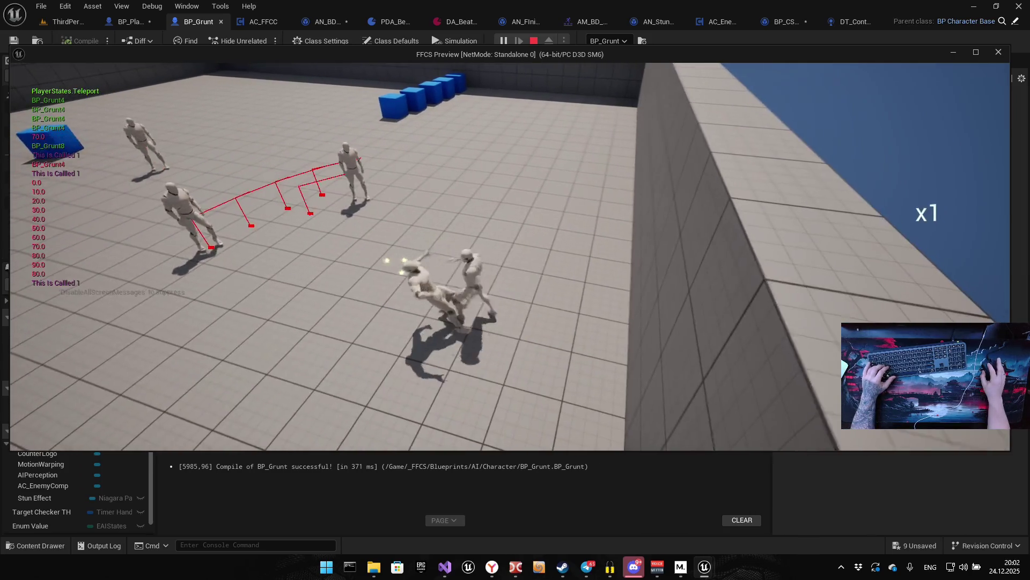
pyautogui.click(510, 256)
pyautogui.click(510, 257)
pyautogui.click(510, 256)
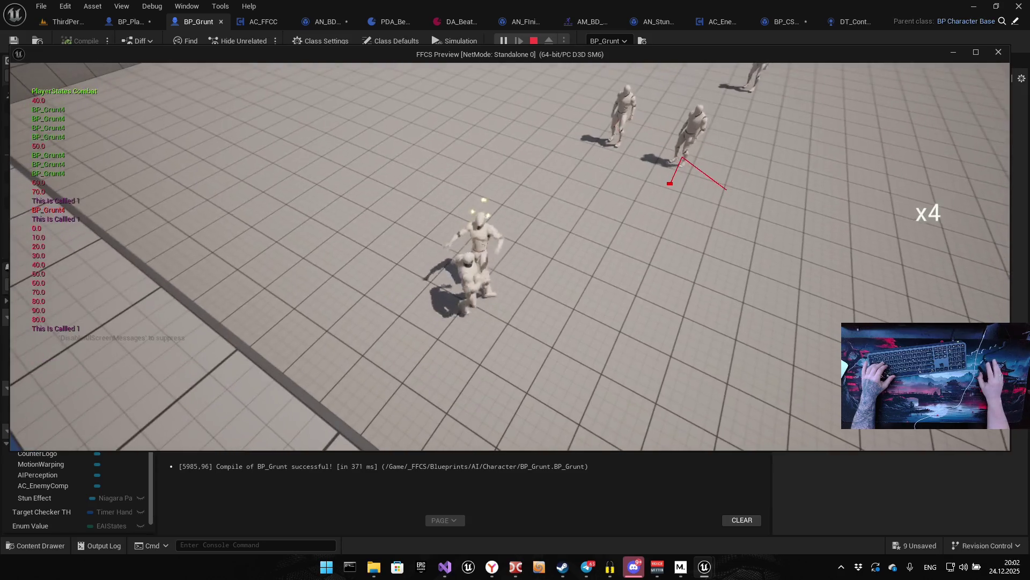
pyautogui.click(510, 256)
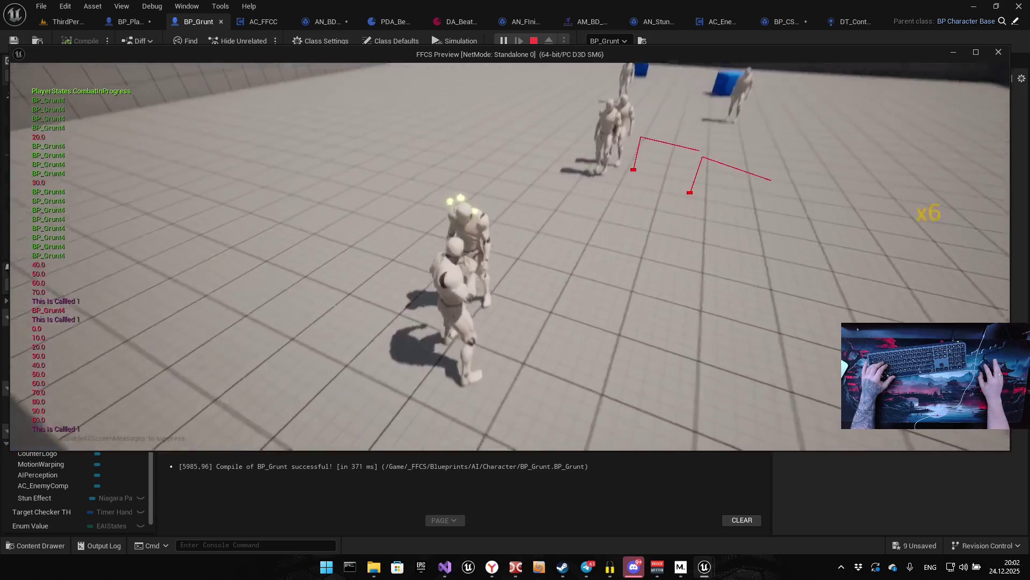
pyautogui.click(509, 256)
pyautogui.click(510, 257)
pyautogui.click(510, 257)
pyautogui.click(510, 256)
pyautogui.press("'")
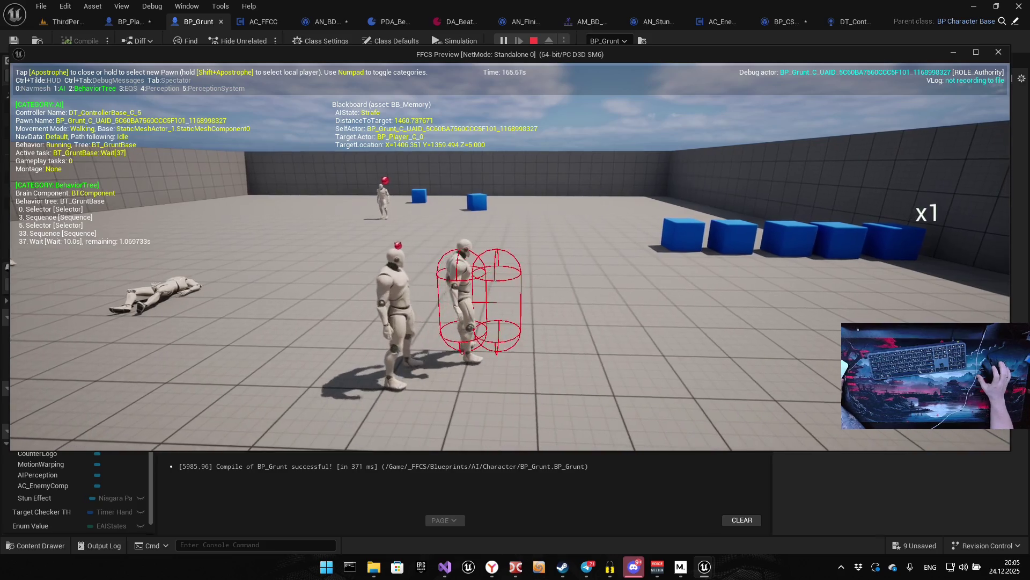
# Finish testing the grunt and stop the FFCS Preview session with Escape
pyautogui.press('Escape')
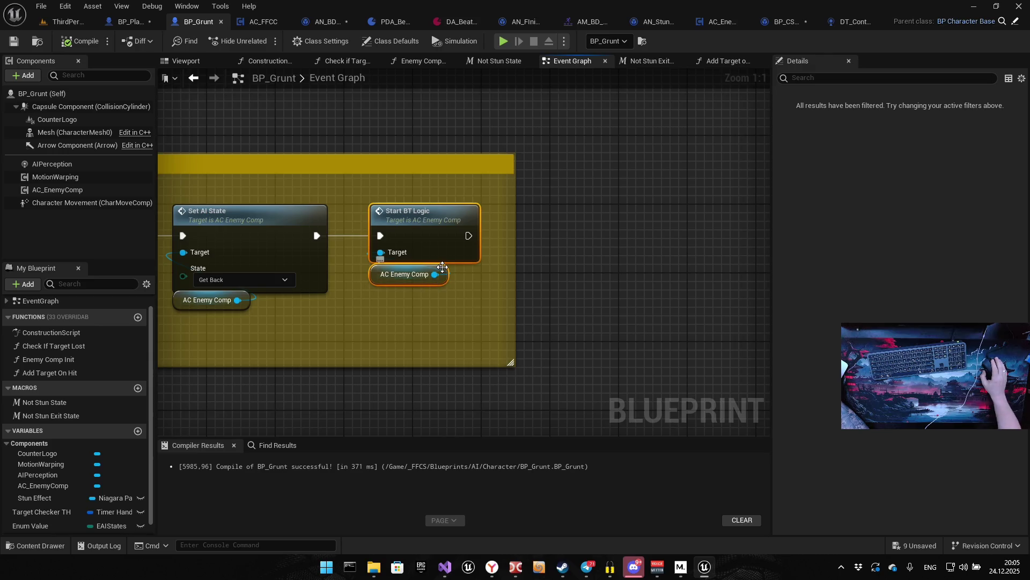
# Paste a copy of the Add Target on Hit call after Restart Stun
pyautogui.scroll(-7, 448, 266)
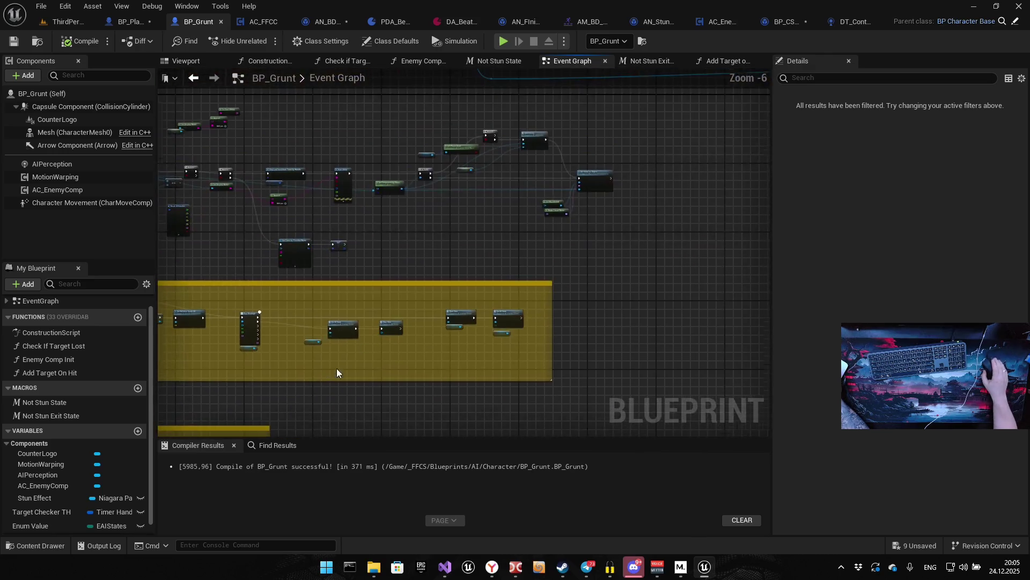
pyautogui.scroll(4, 308, 313)
pyautogui.click(316, 373)
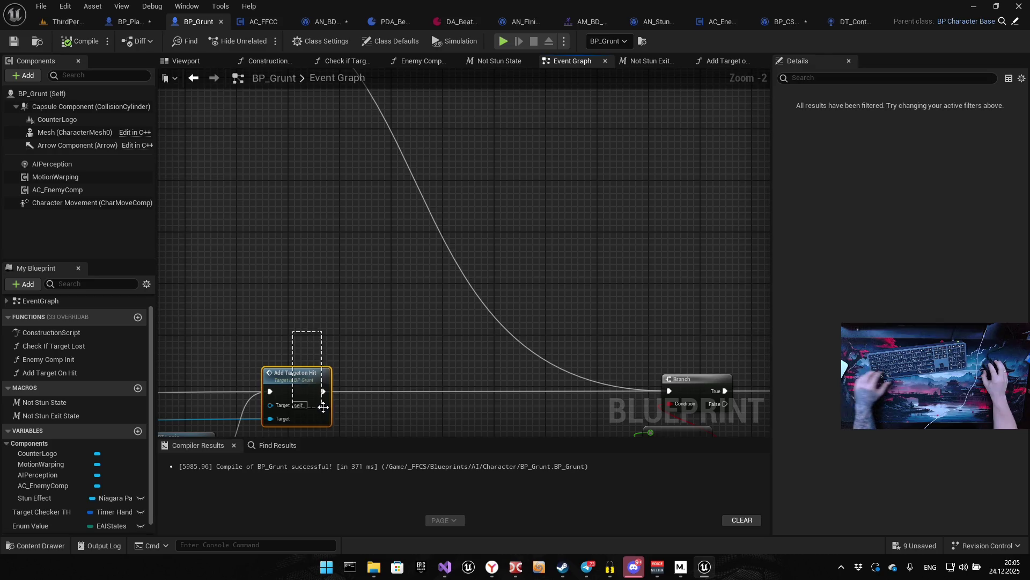
pyautogui.hotkey('ctrl', 'v')
pyautogui.moveTo(303, 231)
pyautogui.mouseDown()
pyautogui.moveTo(330, 276)
pyautogui.moveTo(295, 299)
pyautogui.moveTo(357, 260)
pyautogui.moveTo(271, 211)
pyautogui.moveTo(499, 319)
pyautogui.moveTo(513, 361)
pyautogui.mouseUp()
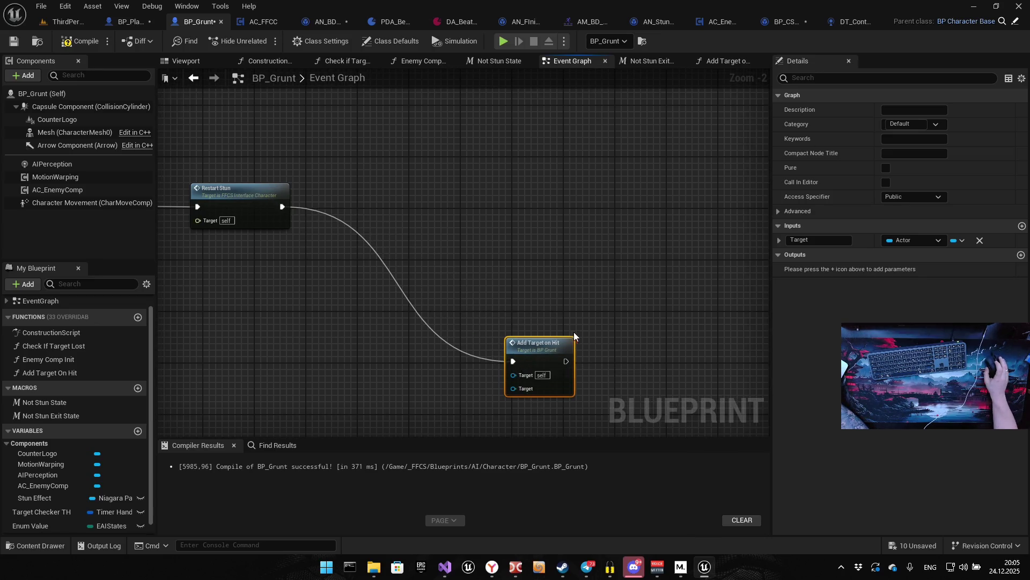
# Chain the copied call into the Branch and open the Add Target on Hit function graph
pyautogui.moveTo(644, 338); pyautogui.dragTo(408, 229)
pyautogui.scroll(-2, 454, 246)
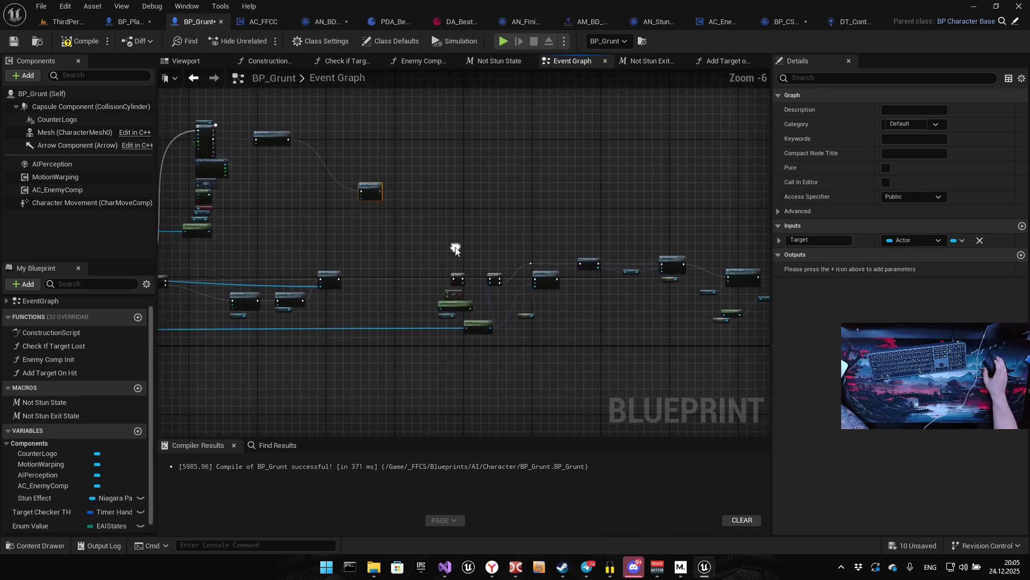
pyautogui.moveTo(363, 159)
pyautogui.mouseDown()
pyautogui.moveTo(453, 281)
pyautogui.moveTo(512, 334)
pyautogui.mouseUp()
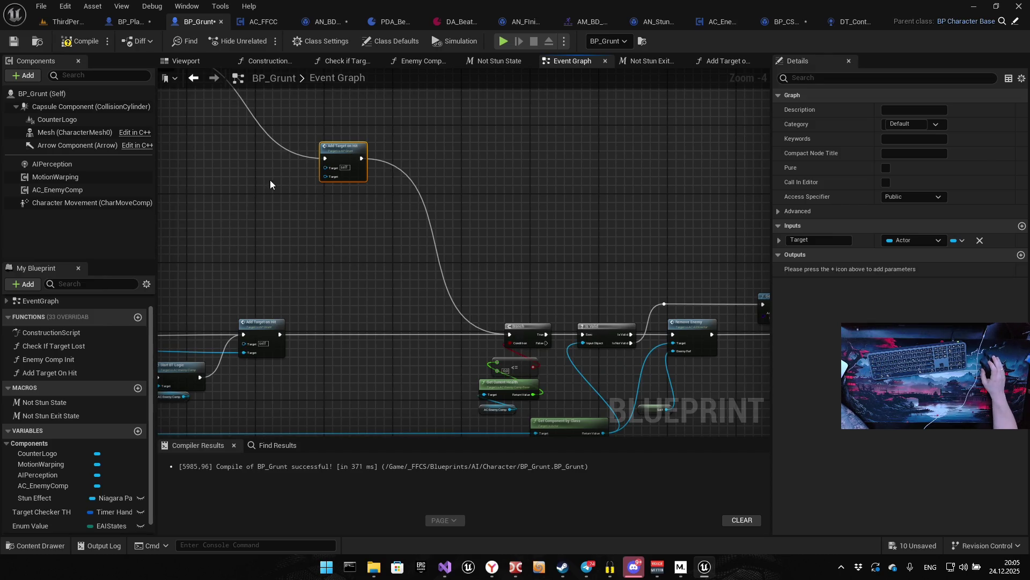
pyautogui.moveTo(248, 113); pyautogui.dragTo(440, 227)
pyautogui.doubleClick(525, 265)
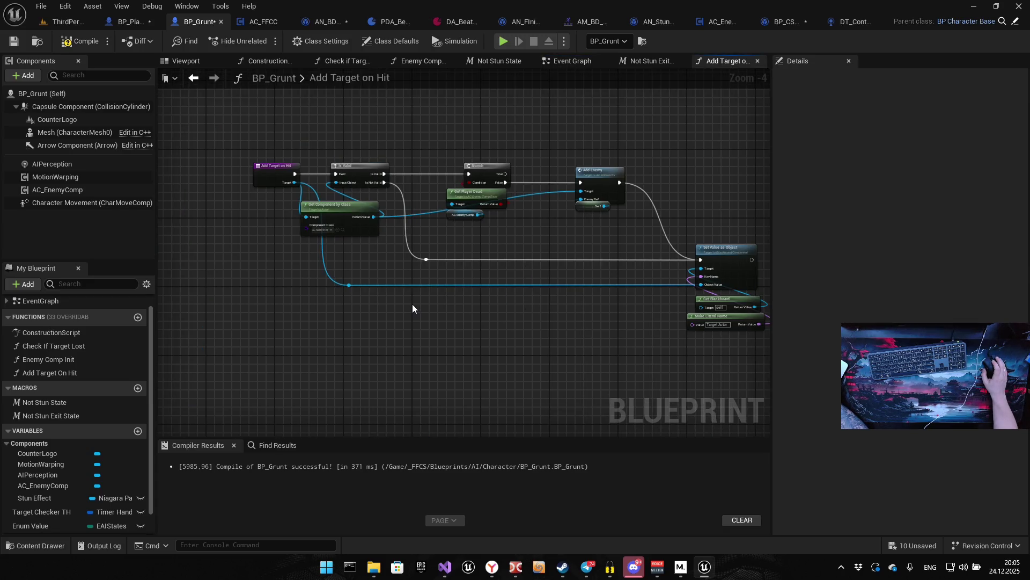
# Shift the entry node left and paste a duplicate Is Valid check right after it
pyautogui.moveTo(553, 275)
pyautogui.mouseDown()
pyautogui.moveTo(442, 282)
pyautogui.moveTo(408, 318)
pyautogui.moveTo(426, 328)
pyautogui.moveTo(545, 336)
pyautogui.mouseUp()
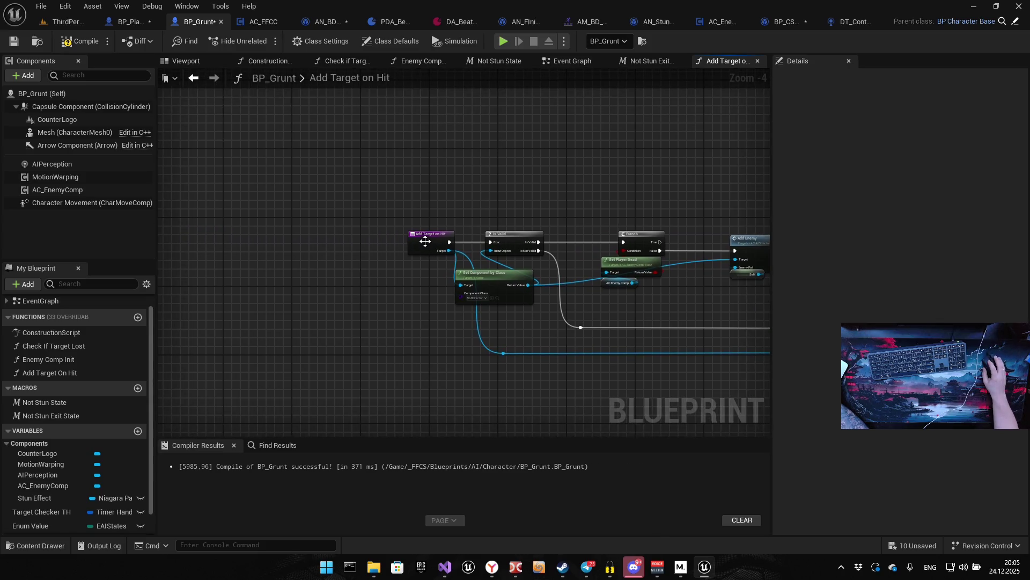
pyautogui.click(341, 242)
pyautogui.moveTo(340, 239); pyautogui.dragTo(315, 239)
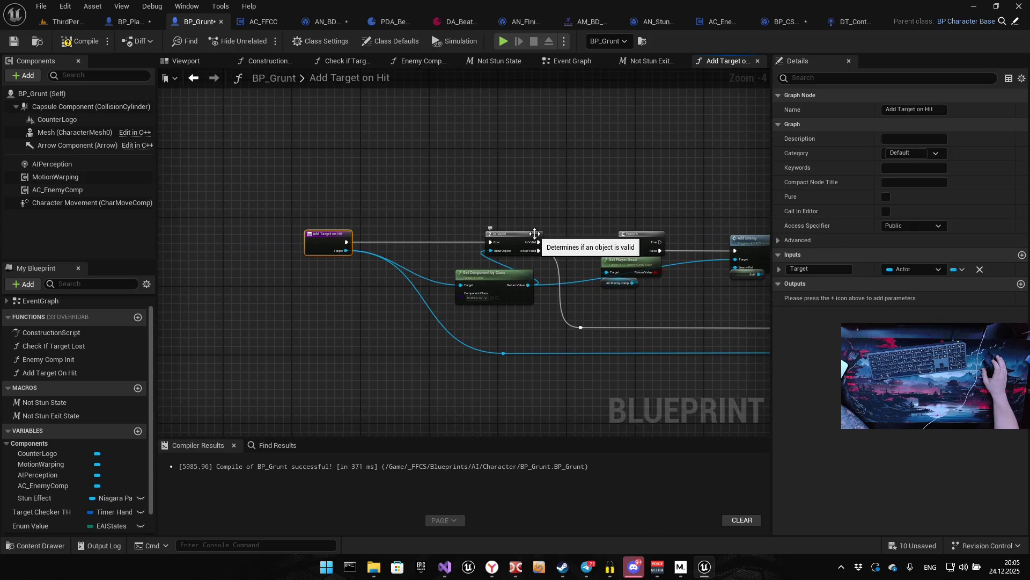
pyautogui.moveTo(458, 241)
pyautogui.mouseDown()
pyautogui.moveTo(670, 261)
pyautogui.moveTo(312, 236)
pyautogui.moveTo(316, 245)
pyautogui.moveTo(289, 247)
pyautogui.mouseUp()
pyautogui.click(384, 250)
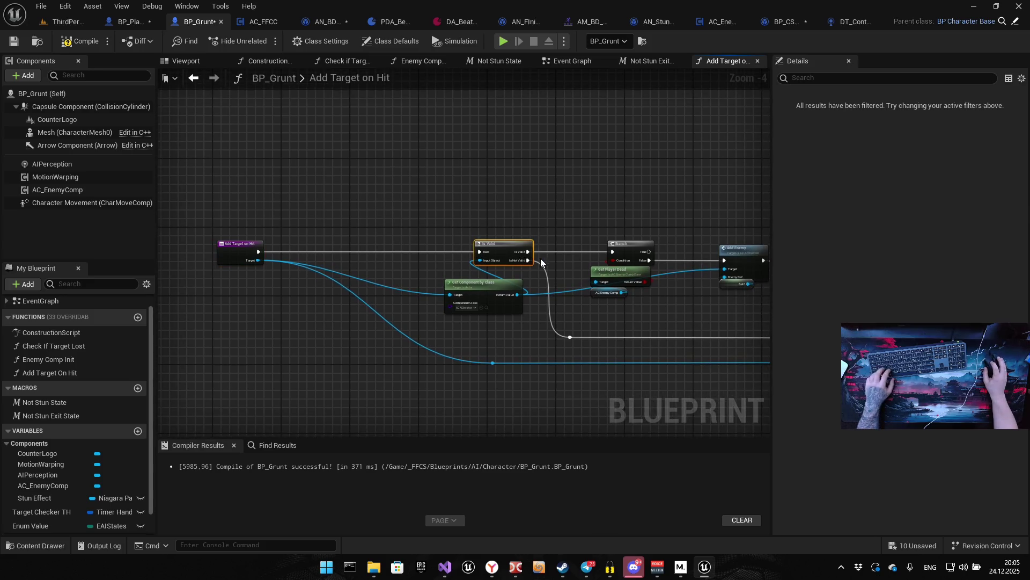
pyautogui.hotkey('ctrl', 'v')
pyautogui.moveTo(363, 239); pyautogui.dragTo(345, 240)
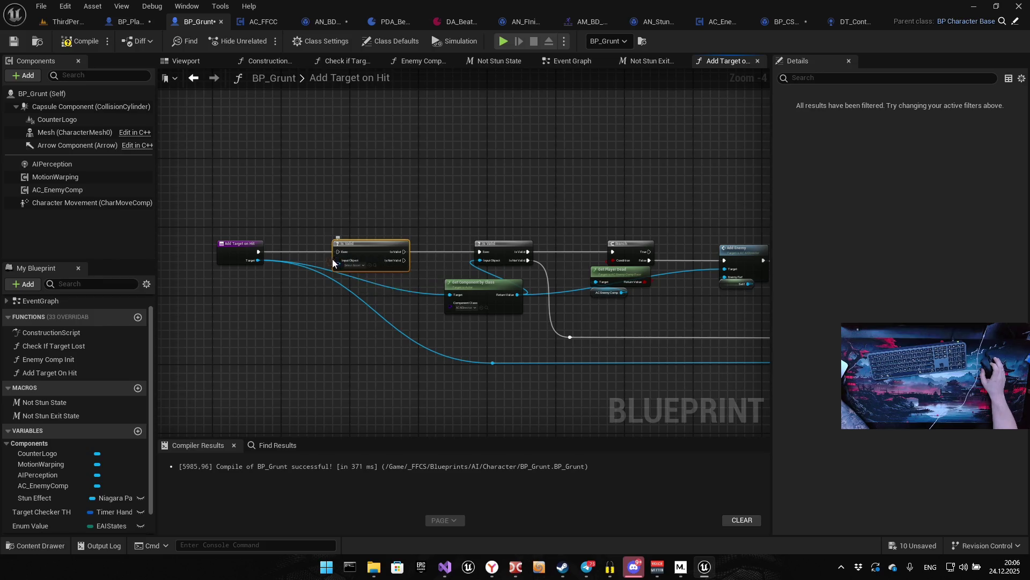
# Feed Target and the entry exec into the new Is Valid, chaining it into the original
pyautogui.scroll(4, 322, 255)
pyautogui.moveTo(365, 272); pyautogui.dragTo(365, 271)
pyautogui.moveTo(192, 250); pyautogui.dragTo(356, 251)
pyautogui.moveTo(455, 251); pyautogui.dragTo(640, 251)
pyautogui.moveTo(561, 280); pyautogui.dragTo(392, 284)
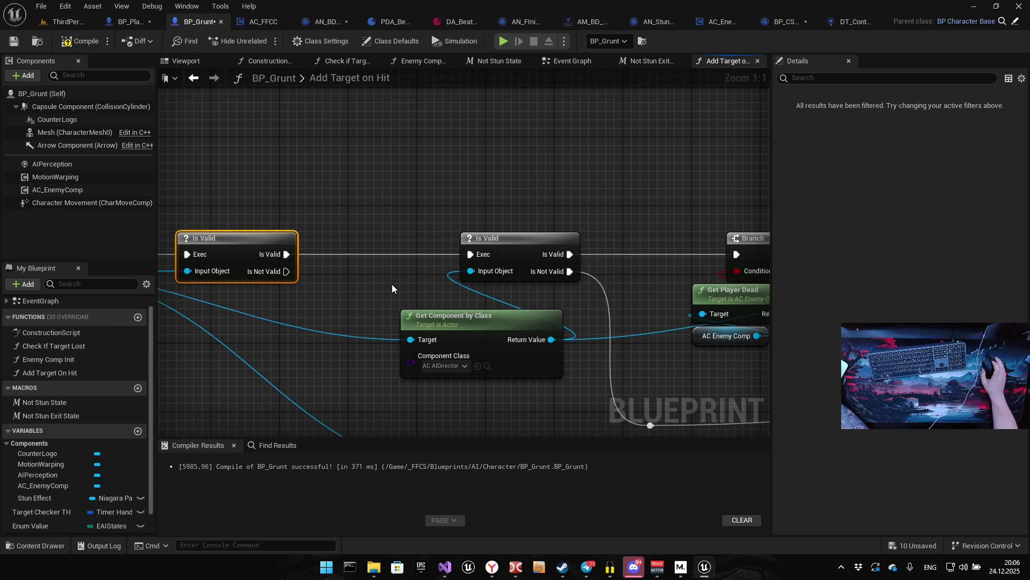
# Cut the Set Value as Object blackboard nodes and paste them above the Is Valid checks
pyautogui.moveTo(499, 293); pyautogui.dragTo(309, 275)
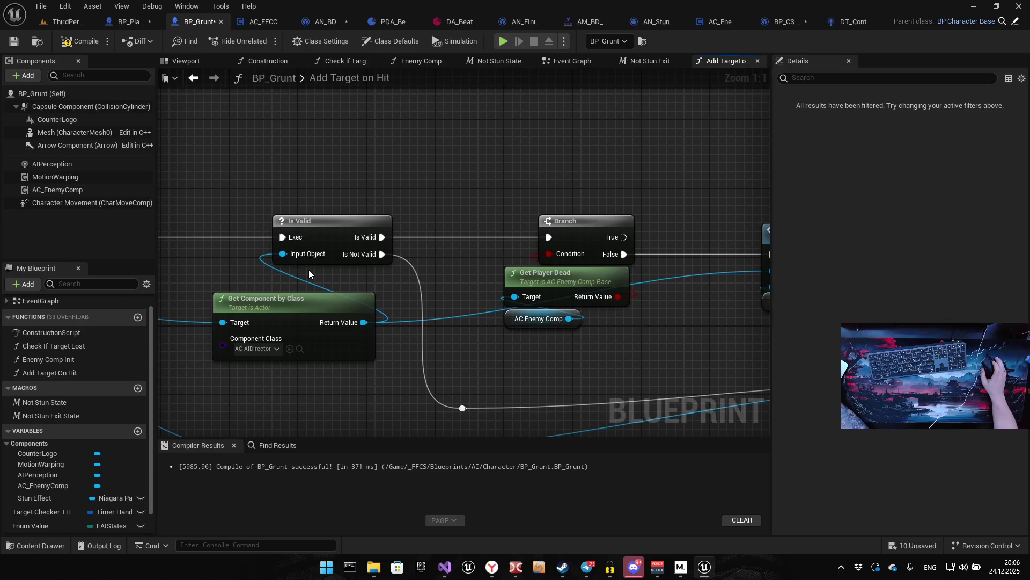
pyautogui.moveTo(452, 280); pyautogui.dragTo(335, 281)
pyautogui.scroll(-6, 501, 292)
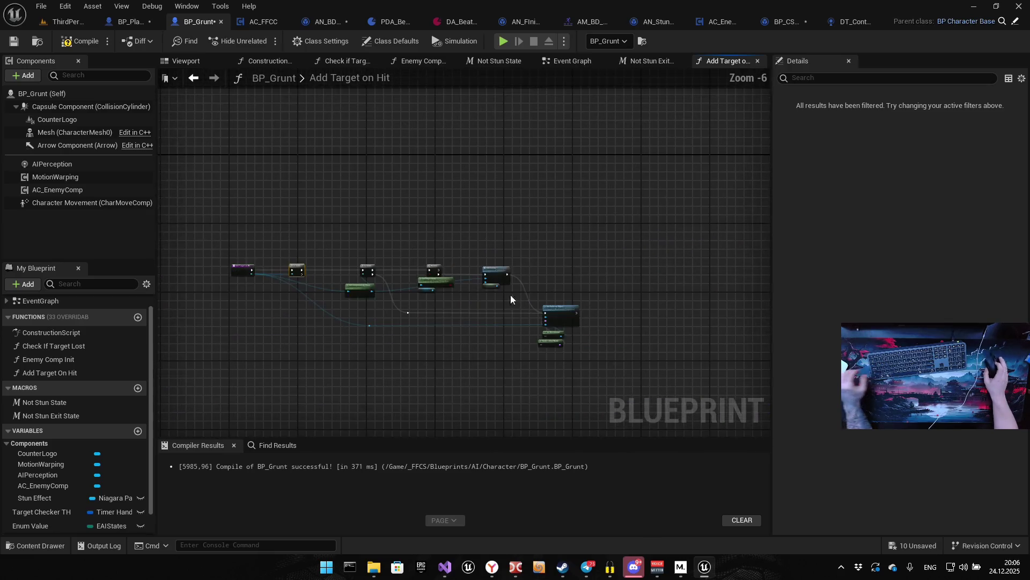
pyautogui.scroll(4, 466, 310)
pyautogui.moveTo(478, 369); pyautogui.dragTo(500, 312)
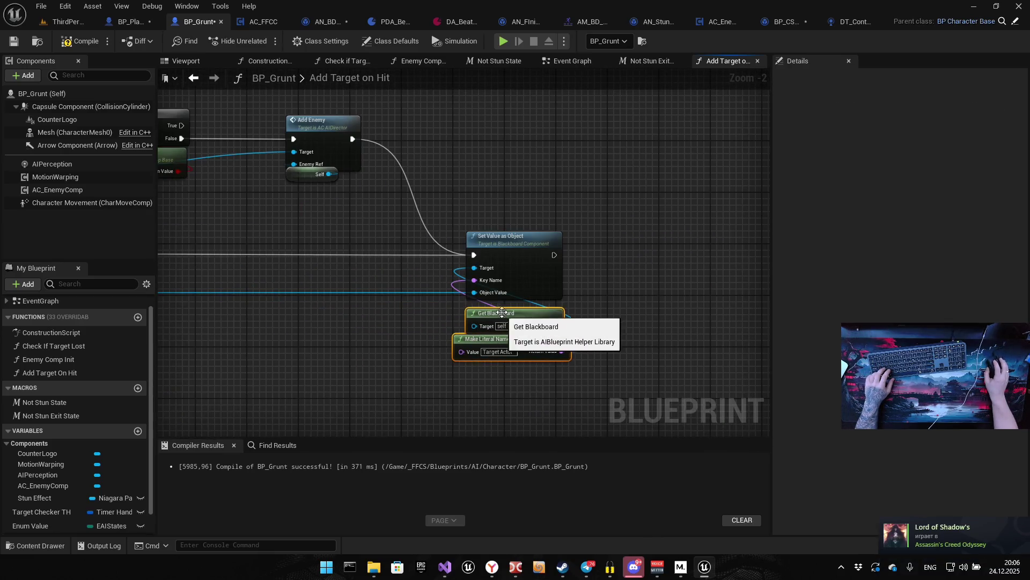
pyautogui.moveTo(370, 185); pyautogui.dragTo(593, 370)
pyautogui.hotkey('ctrl', 'x')
pyautogui.hotkey('ctrl', 'v')
pyautogui.moveTo(293, 132); pyautogui.dragTo(488, 220)
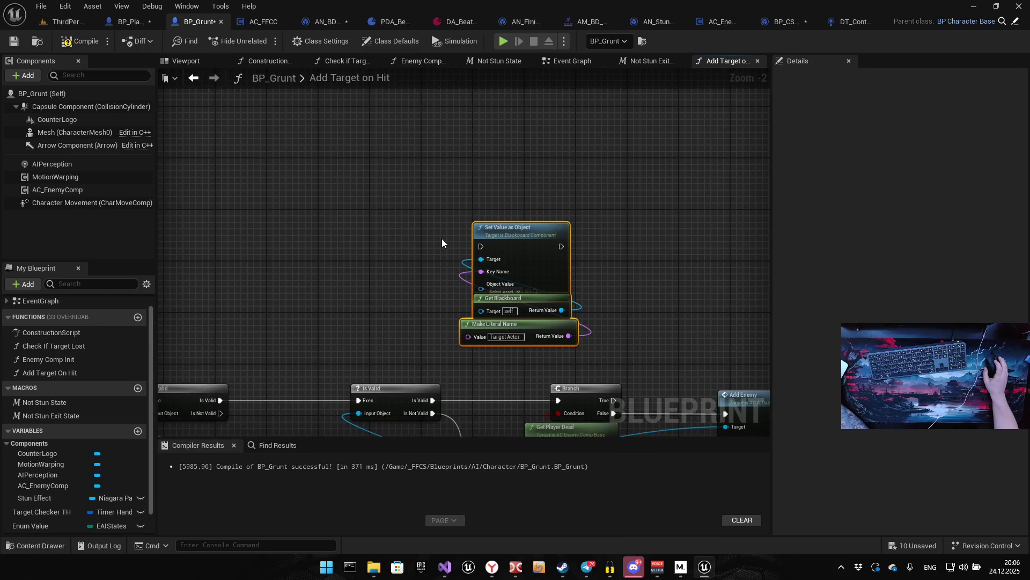
# Route the new check's Is Not Valid into Set Value as Object and compile BP_Grunt
pyautogui.moveTo(385, 303); pyautogui.dragTo(497, 256)
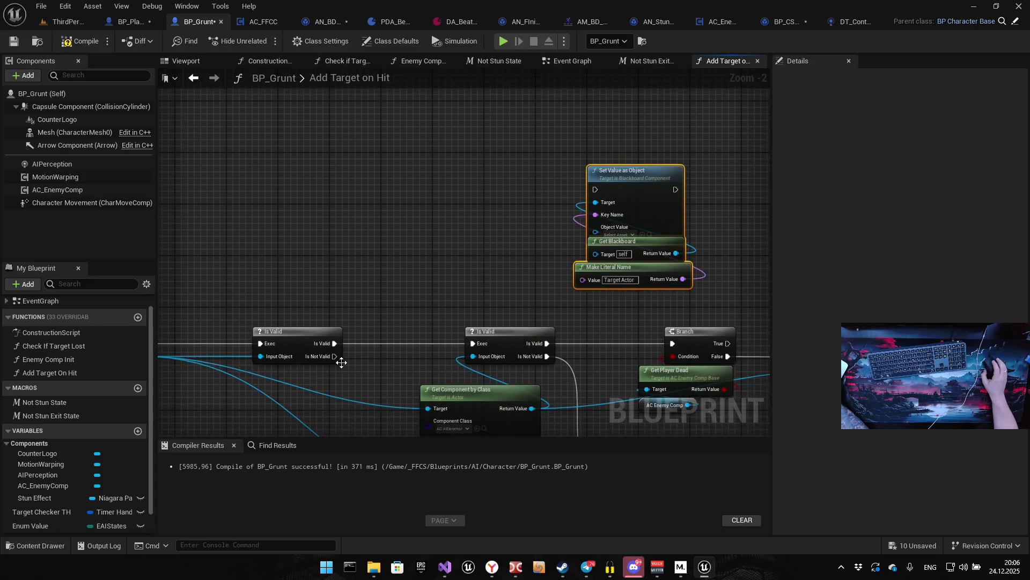
pyautogui.moveTo(334, 357)
pyautogui.mouseDown()
pyautogui.moveTo(609, 195)
pyautogui.moveTo(598, 210)
pyautogui.moveTo(470, 224)
pyautogui.mouseUp()
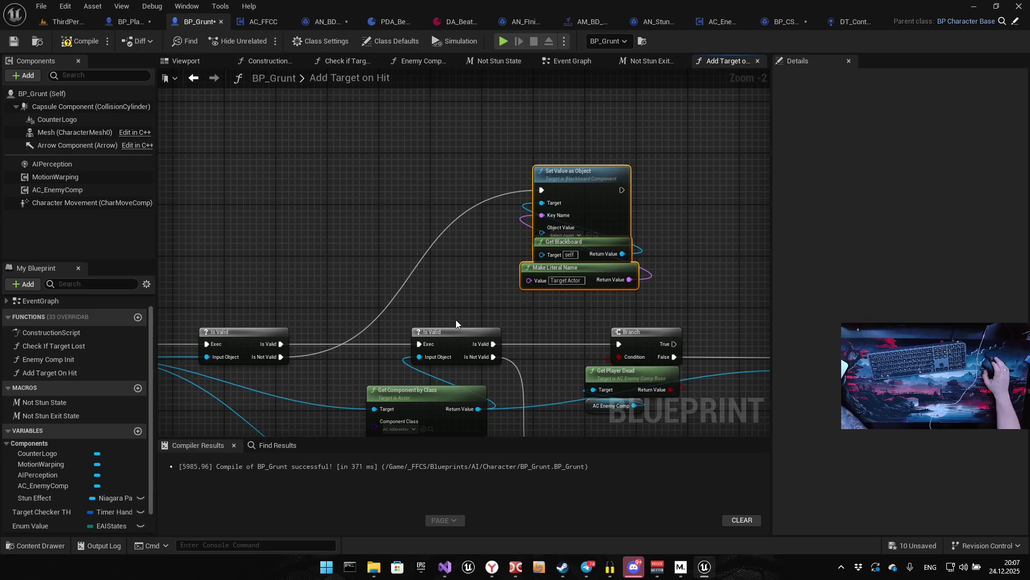
pyautogui.click(80, 44)
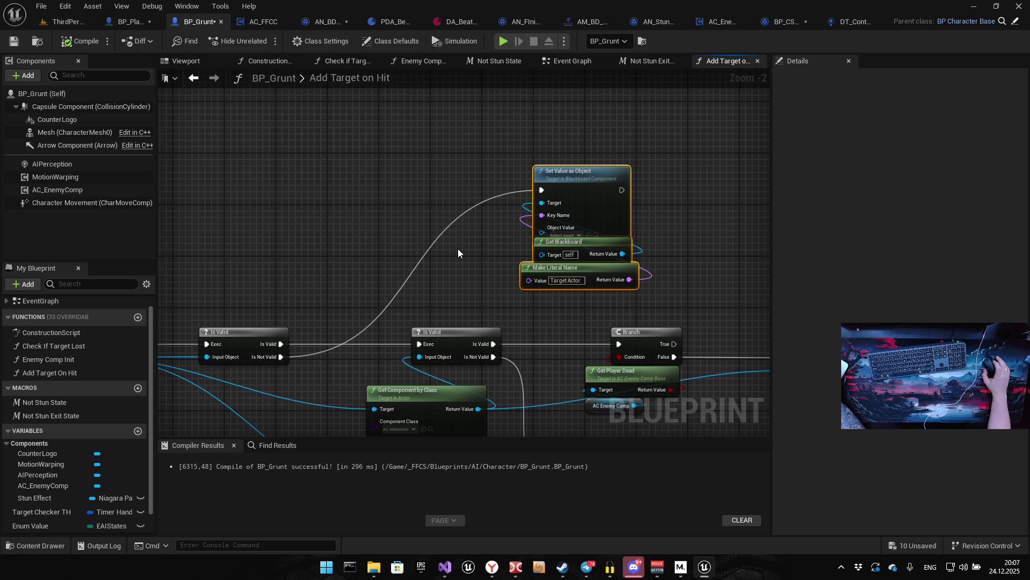
# Review the Is Valid checks, Branch and blackboard wiring, then return to the Event Graph's Restart Stun nodes
pyautogui.moveTo(458, 249)
pyautogui.mouseDown()
pyautogui.moveTo(255, 204)
pyautogui.moveTo(280, 192)
pyautogui.mouseUp()
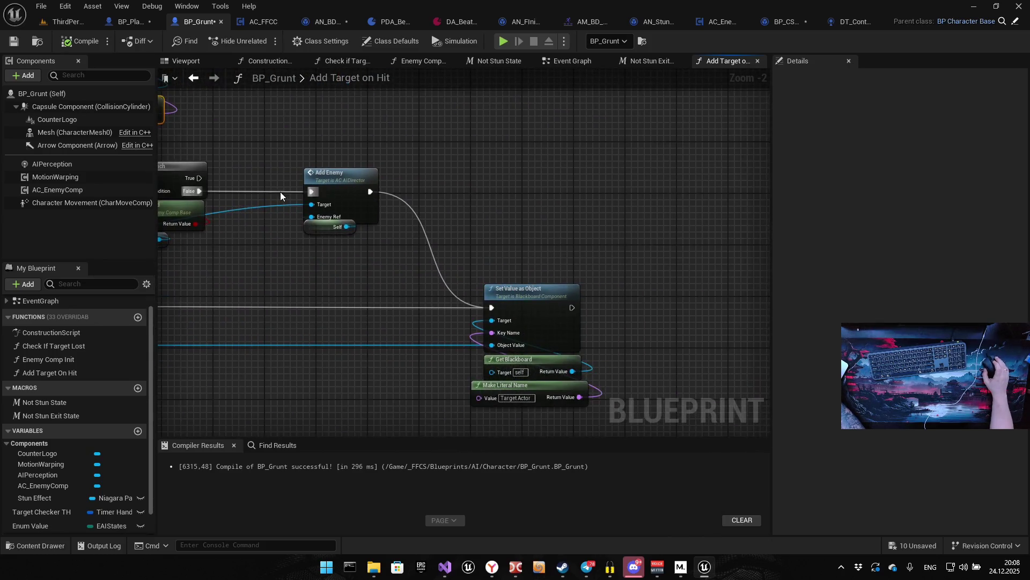
pyautogui.click(499, 386)
pyautogui.moveTo(499, 386)
pyautogui.mouseDown()
pyautogui.moveTo(498, 173)
pyautogui.moveTo(520, 266)
pyautogui.mouseUp()
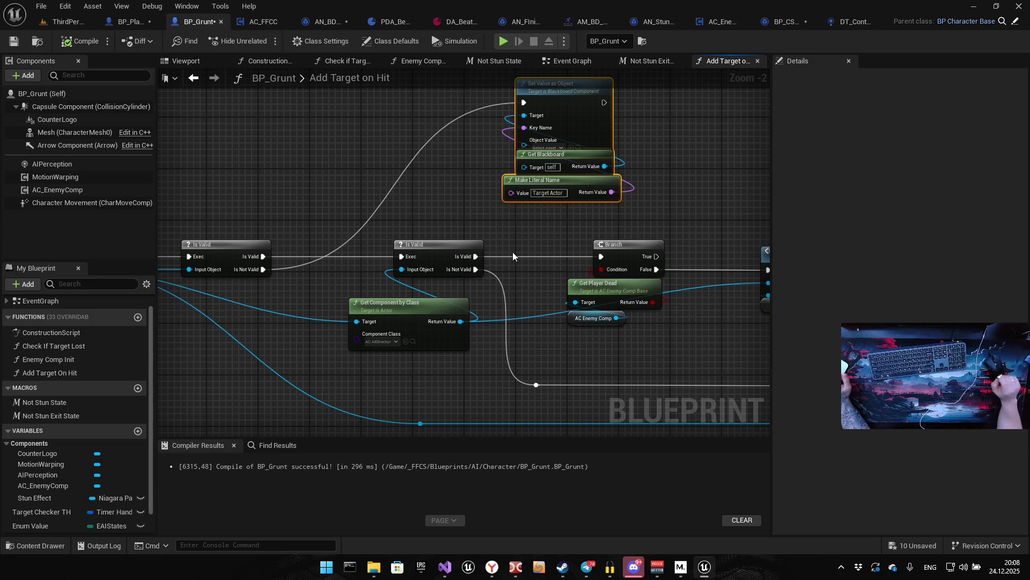
pyautogui.moveTo(530, 273); pyautogui.dragTo(538, 204)
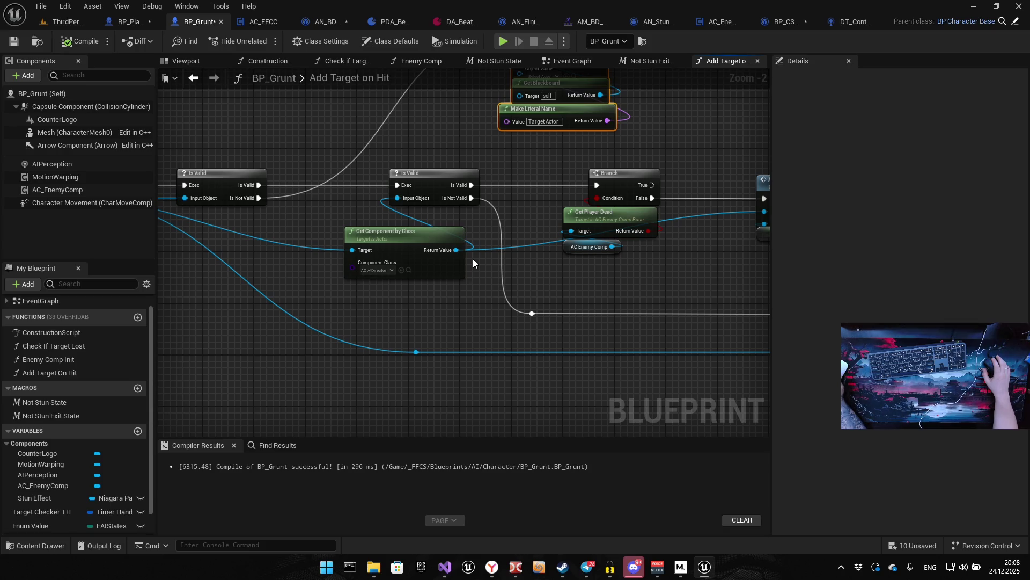
pyautogui.moveTo(484, 186); pyautogui.dragTo(475, 211)
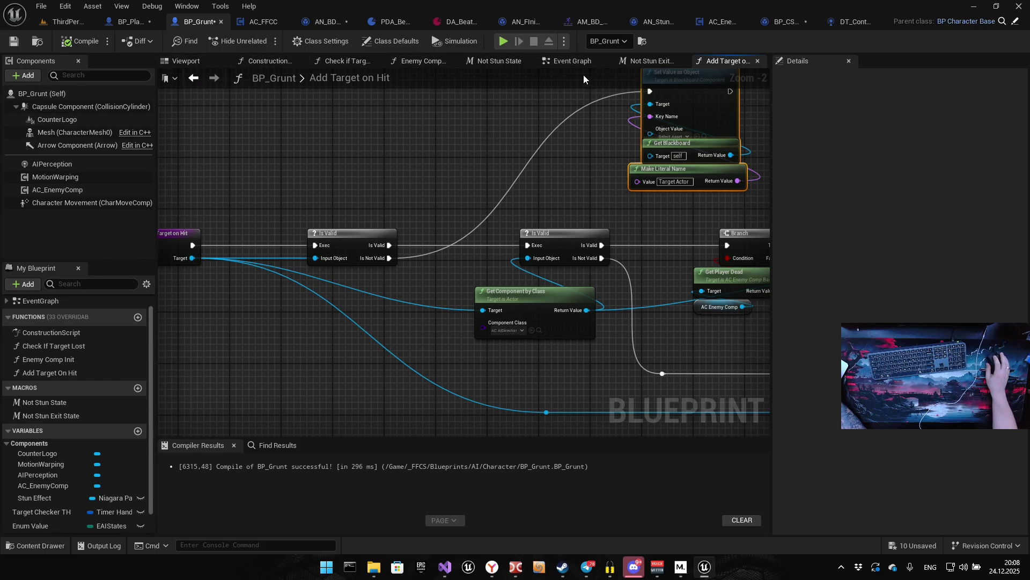
pyautogui.click(573, 62)
pyautogui.moveTo(330, 288); pyautogui.dragTo(503, 227)
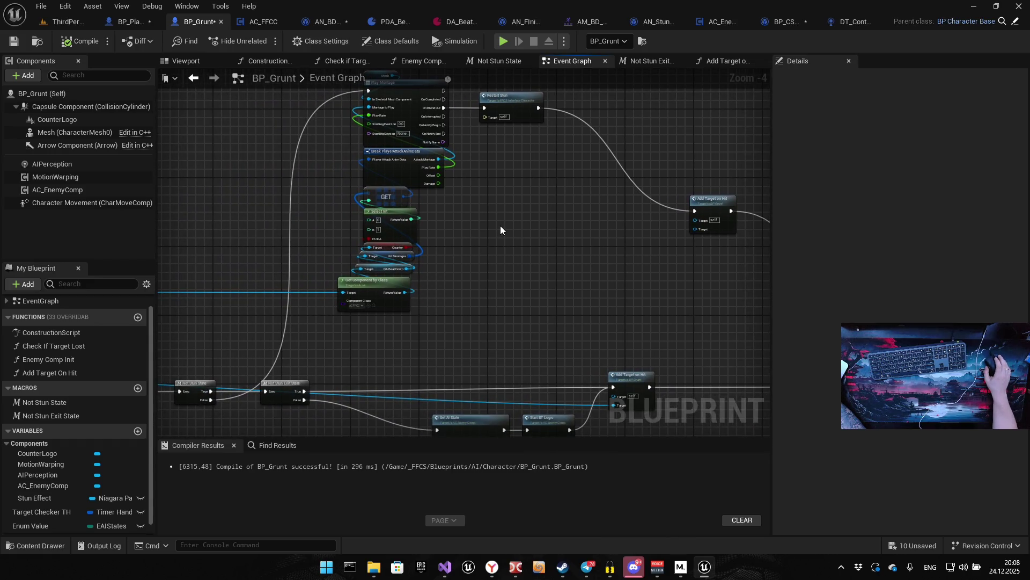
# Delete the Add Target on Hit call that followed Start BT Logic, undoing a mistaken deletion
pyautogui.scroll(-3, 614, 198)
pyautogui.moveTo(614, 199)
pyautogui.mouseDown()
pyautogui.moveTo(342, 208)
pyautogui.moveTo(730, 484)
pyautogui.moveTo(701, 270)
pyautogui.moveTo(744, 239)
pyautogui.moveTo(713, 244)
pyautogui.mouseUp()
pyautogui.scroll(3, 342, 208)
pyautogui.moveTo(376, 236); pyautogui.dragTo(431, 250)
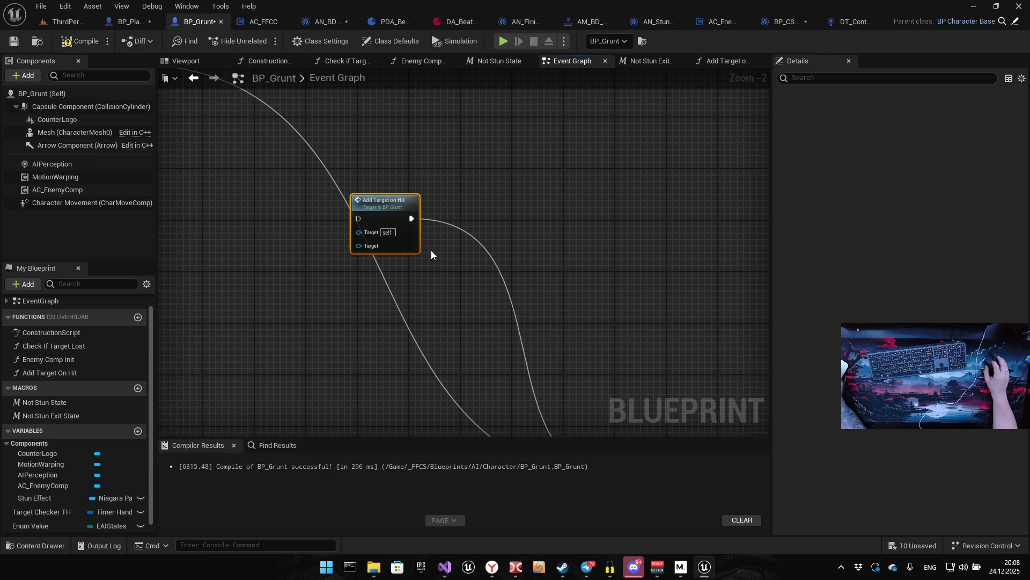
pyautogui.press('Delete')
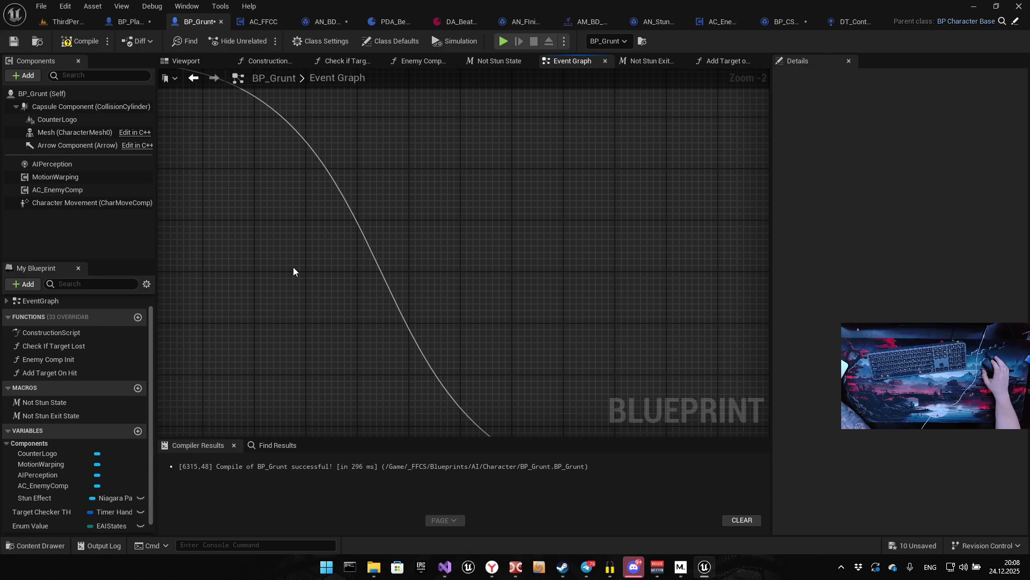
pyautogui.scroll(-6, 299, 236)
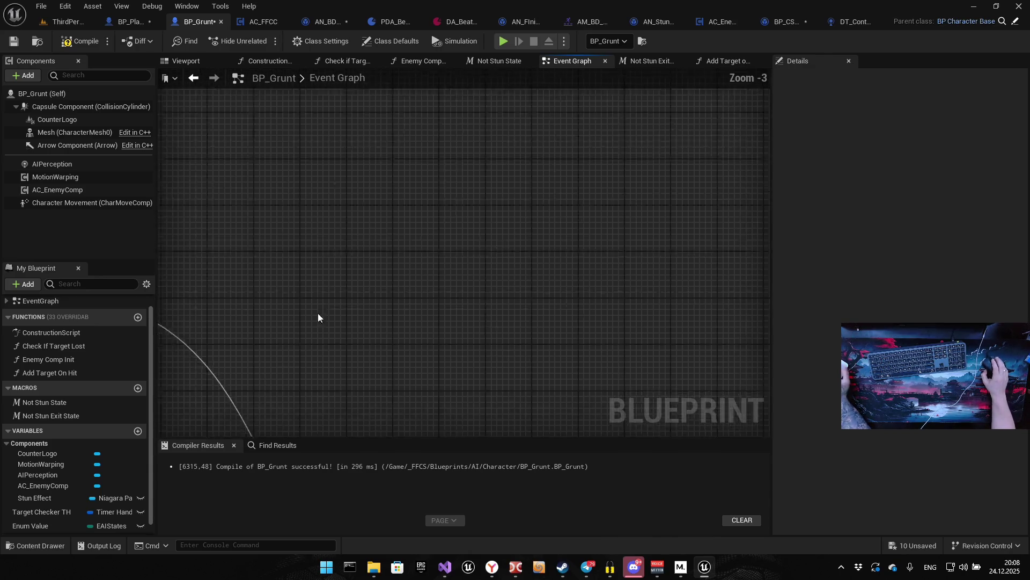
pyautogui.scroll(6, 480, 227)
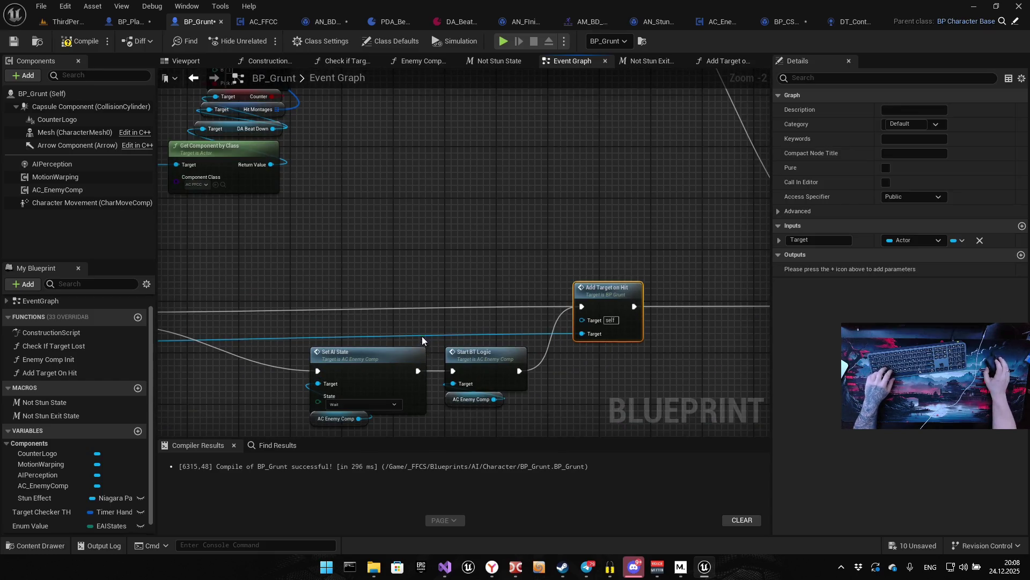
pyautogui.hotkey('ctrl', 'z')
pyautogui.moveTo(381, 161); pyautogui.dragTo(521, 190)
pyautogui.press('Delete')
# Bring the Play Montage, Set AI State (Exit Stun) and Stop Stun nodes into view
pyautogui.scroll(-4, 316, 340)
pyautogui.scroll(3, 320, 326)
pyautogui.scroll(3, 377, 254)
pyautogui.scroll(-6, 359, 199)
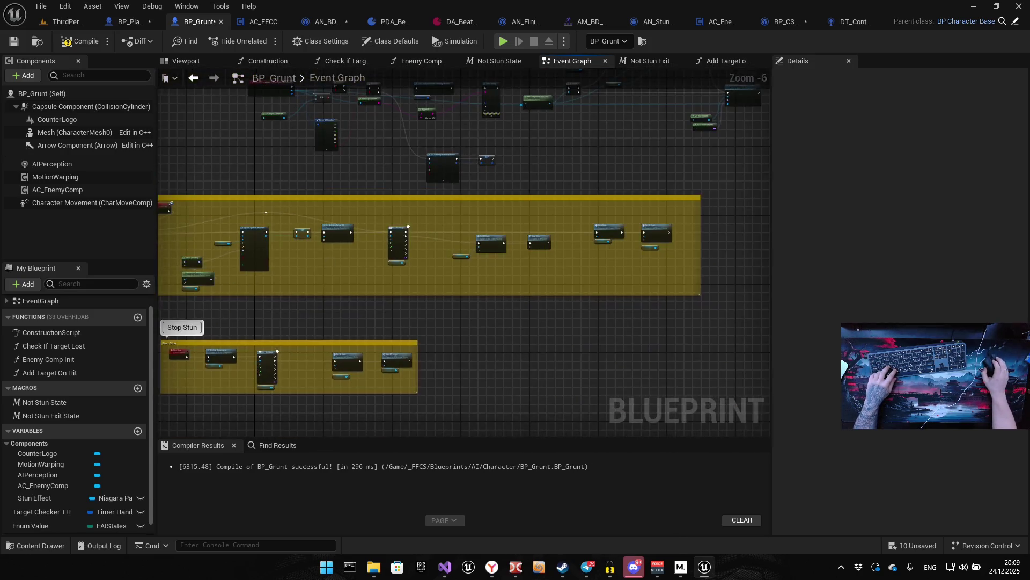
pyautogui.moveTo(232, 362)
pyautogui.mouseDown()
pyautogui.moveTo(469, 321)
pyautogui.moveTo(480, 123)
pyautogui.moveTo(437, 287)
pyautogui.mouseUp()
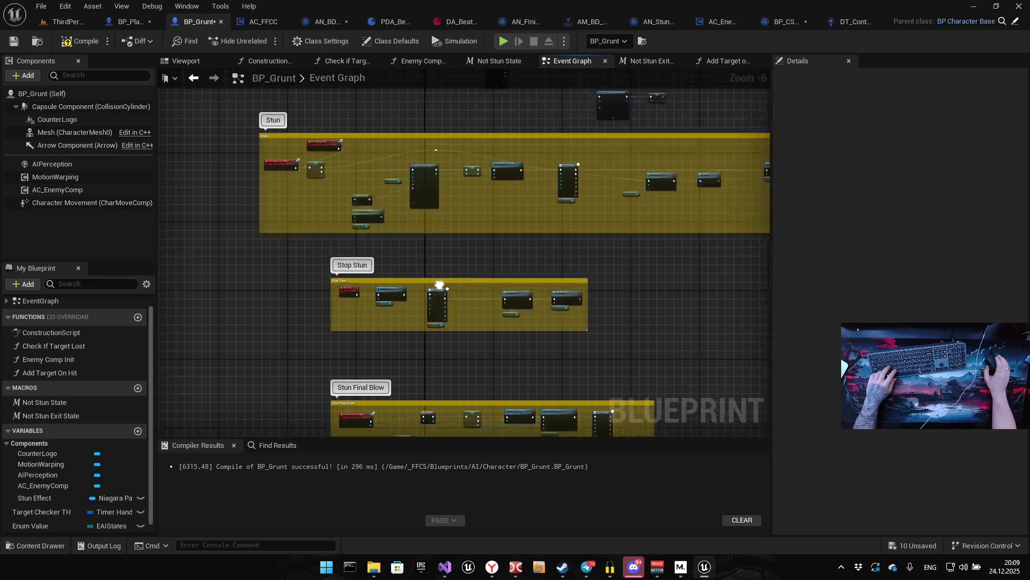
pyautogui.scroll(5, 488, 260)
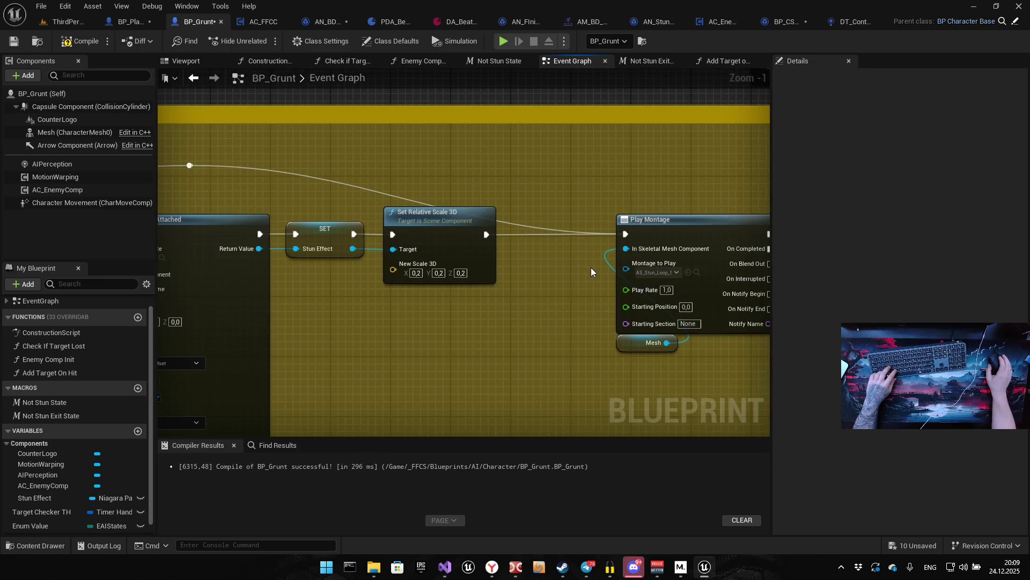
pyautogui.moveTo(556, 272); pyautogui.dragTo(111, 268)
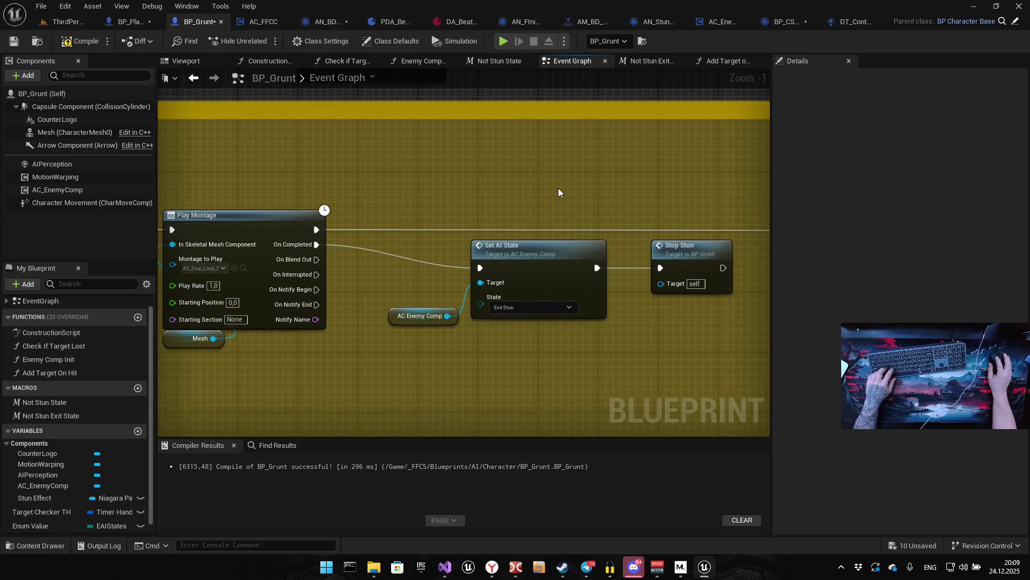
# Paste an Add Target on Hit call after Play Montage and wire execution onward through it
pyautogui.hotkey('ctrl', 'v')
pyautogui.moveTo(567, 170); pyautogui.dragTo(578, 159)
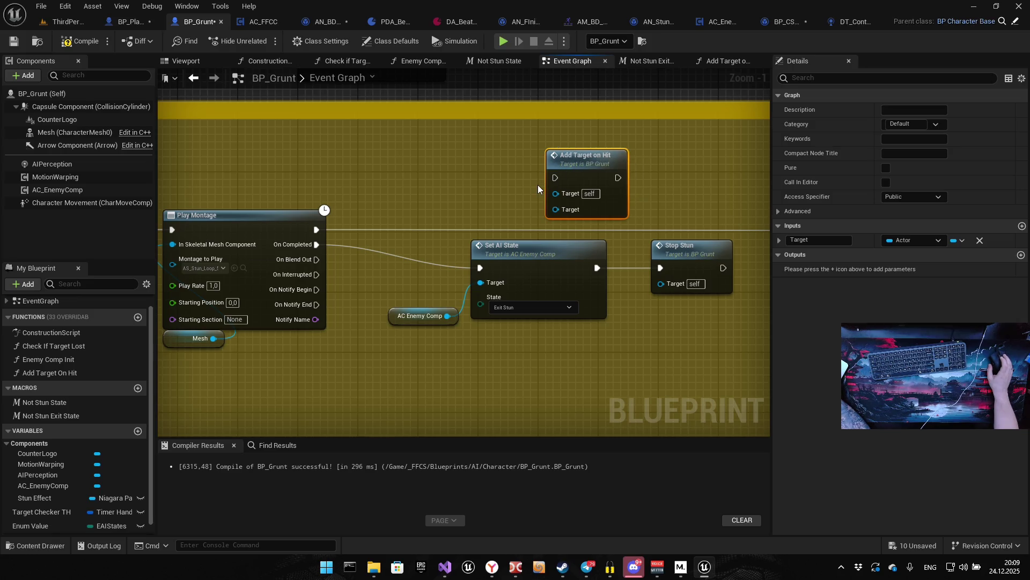
pyautogui.moveTo(314, 228); pyautogui.dragTo(556, 178)
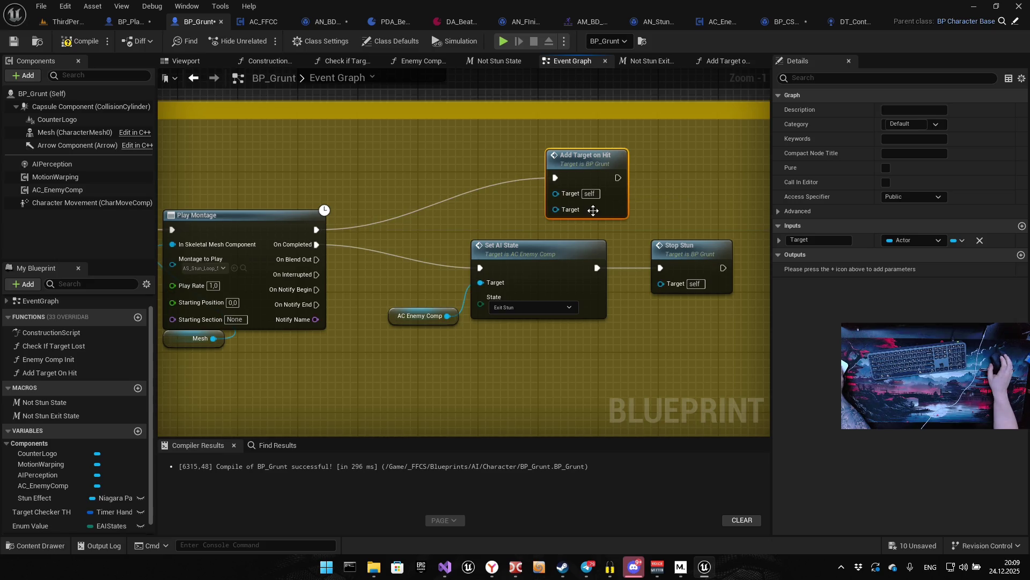
pyautogui.moveTo(327, 209)
pyautogui.mouseDown()
pyautogui.moveTo(615, 260)
pyautogui.moveTo(582, 264)
pyautogui.mouseUp()
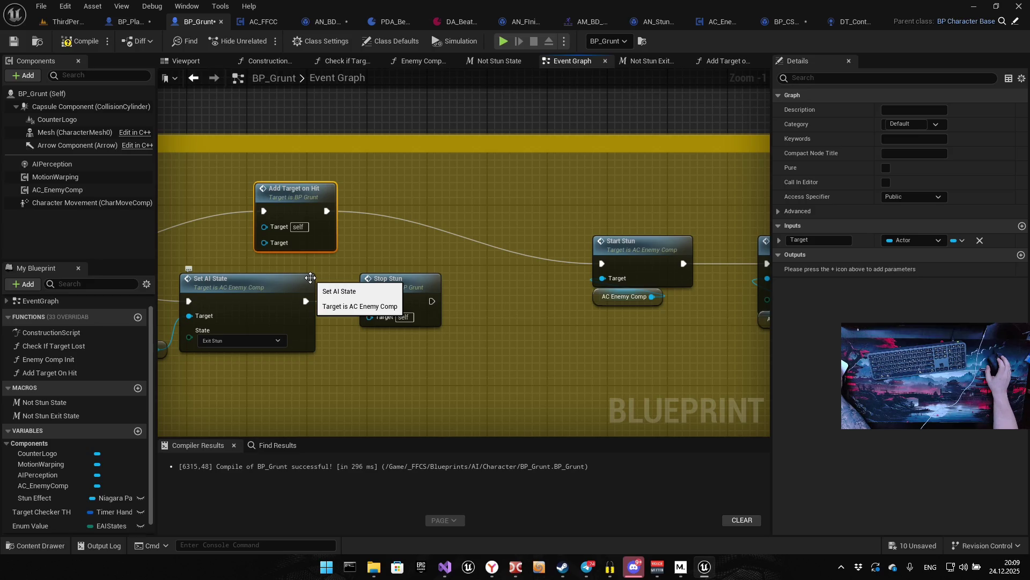
# Move Set AI State, Stop Stun and AC Enemy Comp lower, then compile, save and play-test BP_Grunt
pyautogui.moveTo(184, 394)
pyautogui.mouseDown()
pyautogui.moveTo(285, 305)
pyautogui.moveTo(542, 199)
pyautogui.mouseUp()
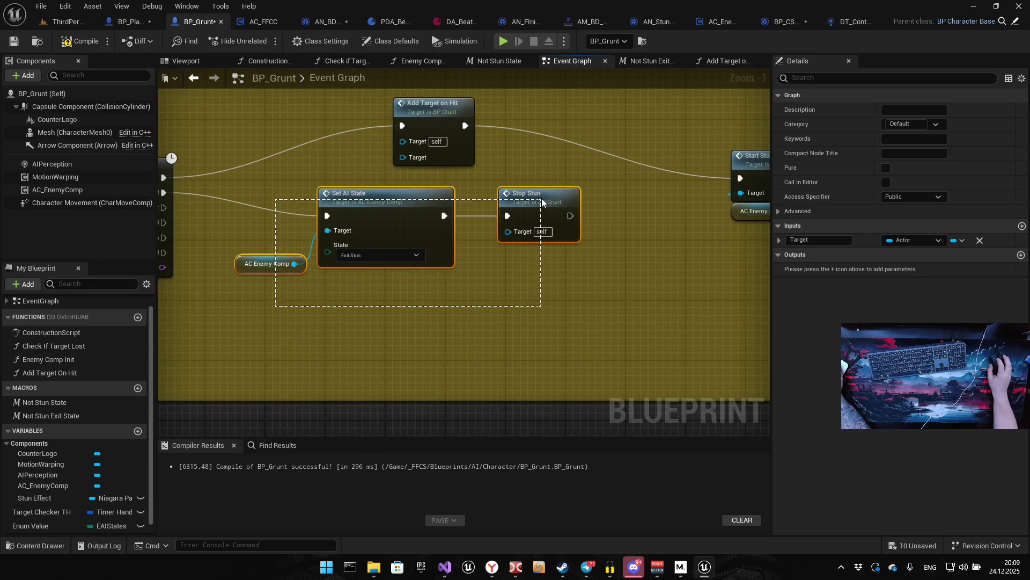
pyautogui.moveTo(404, 221); pyautogui.dragTo(402, 301)
pyautogui.moveTo(430, 114); pyautogui.dragTo(430, 167)
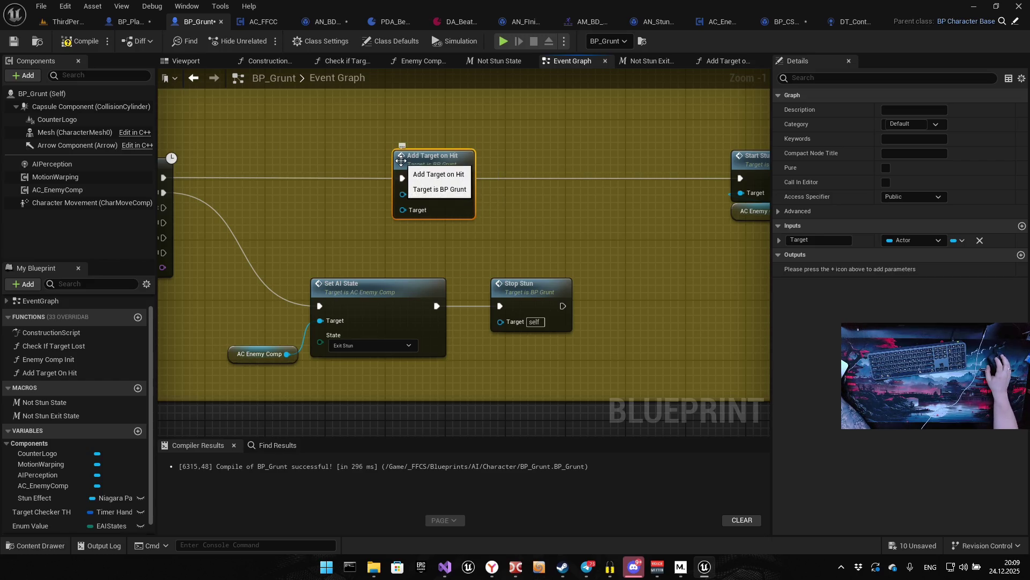
pyautogui.click(79, 41)
pyautogui.hotkey('ctrl', 's')
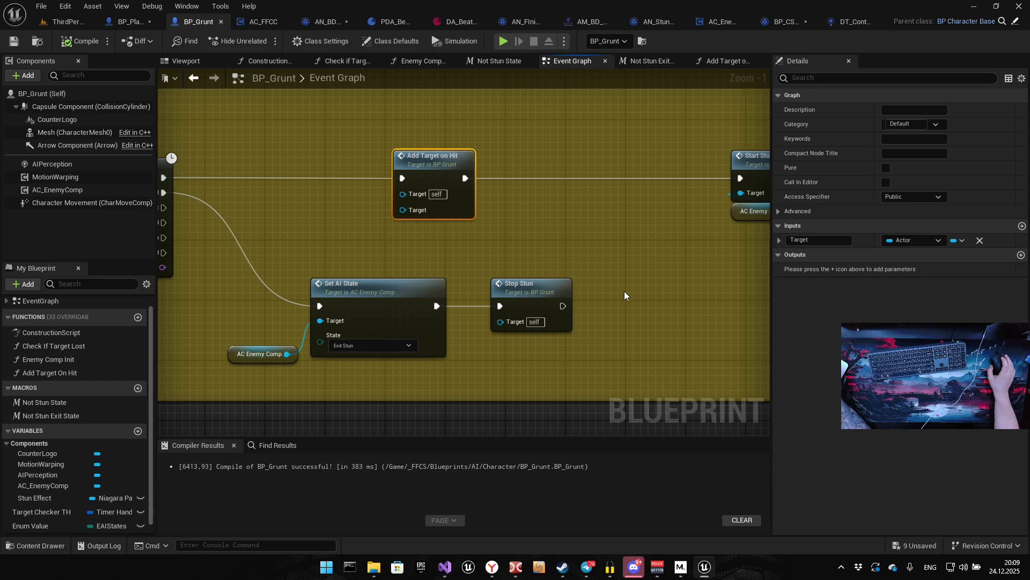
pyautogui.click(503, 42)
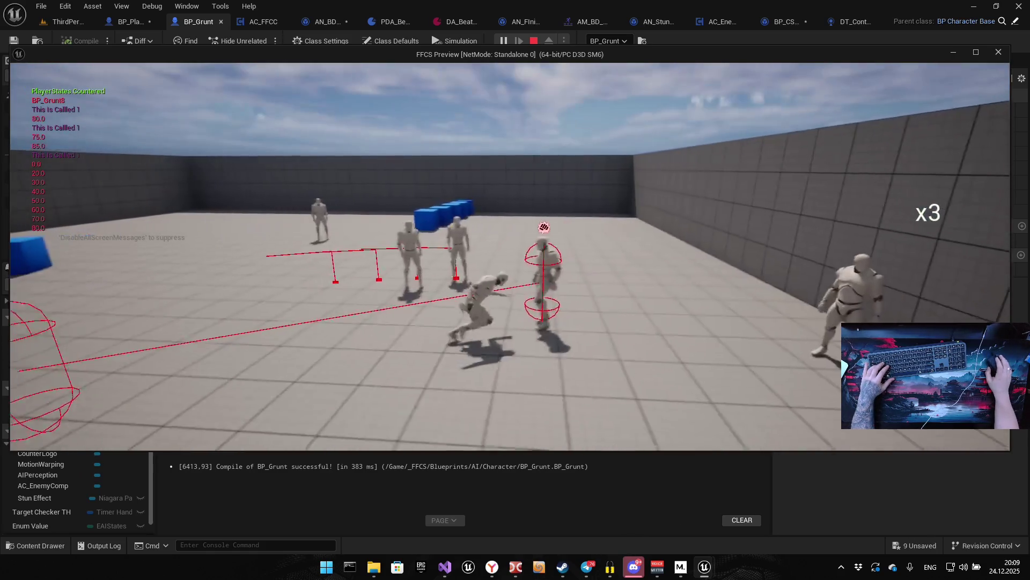
# Stop the play-test with Esc, leaving five Play In Editor entries in the Message Log
pyautogui.press('Escape')
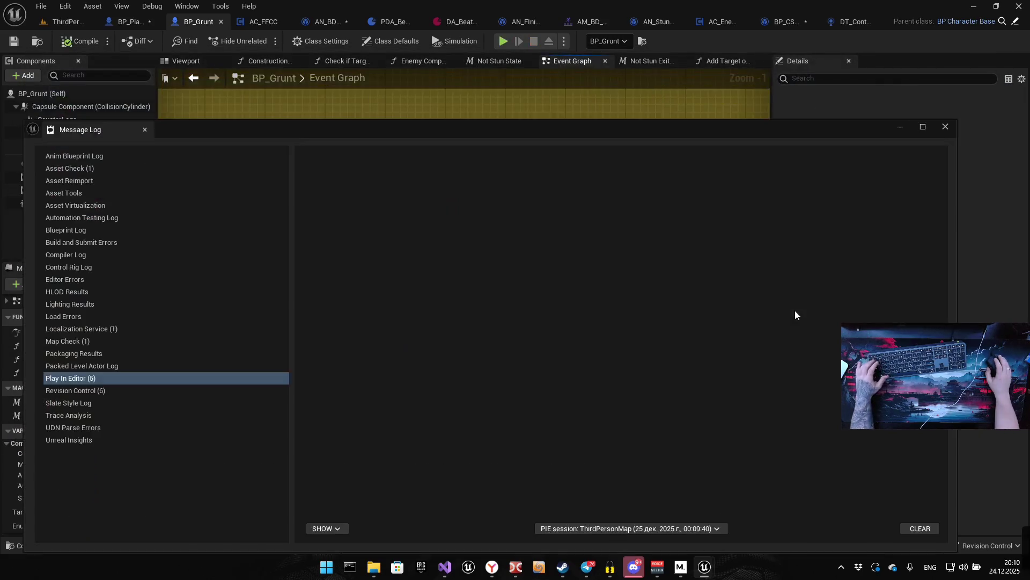
# Close the Message Log and use File > Save All to save every unsaved asset
pyautogui.click(944, 128)
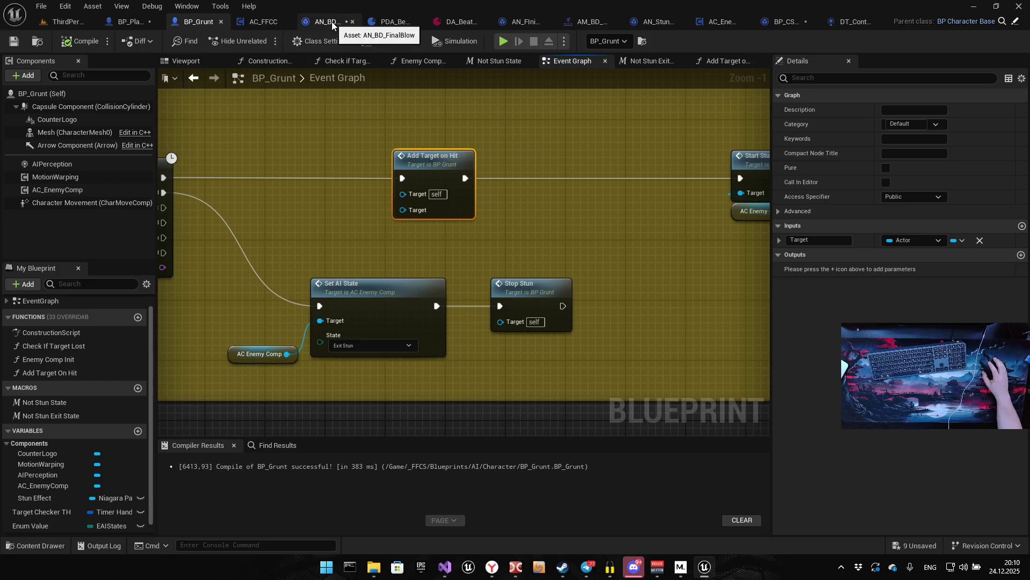
pyautogui.click(40, 6)
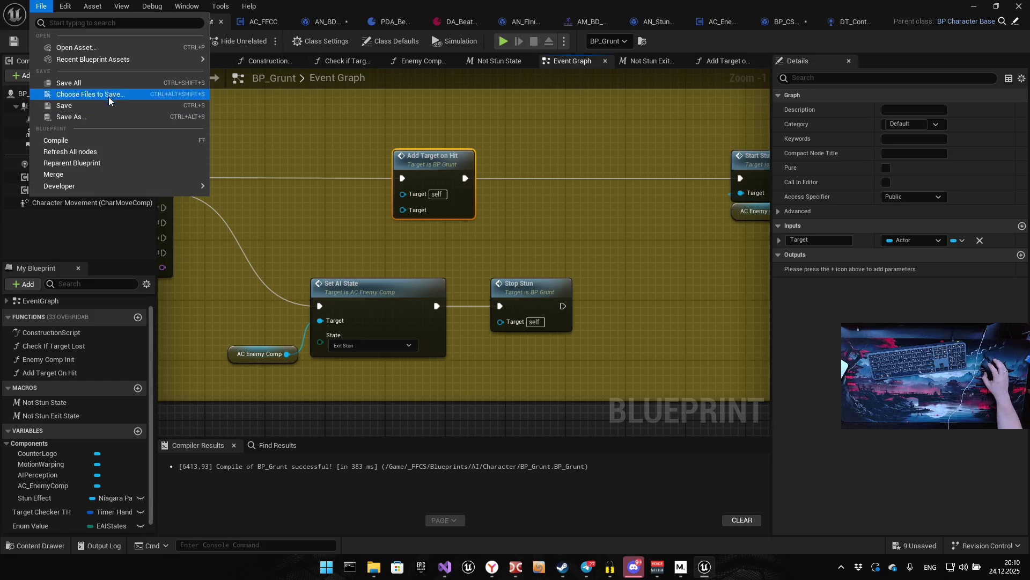
pyautogui.click(68, 83)
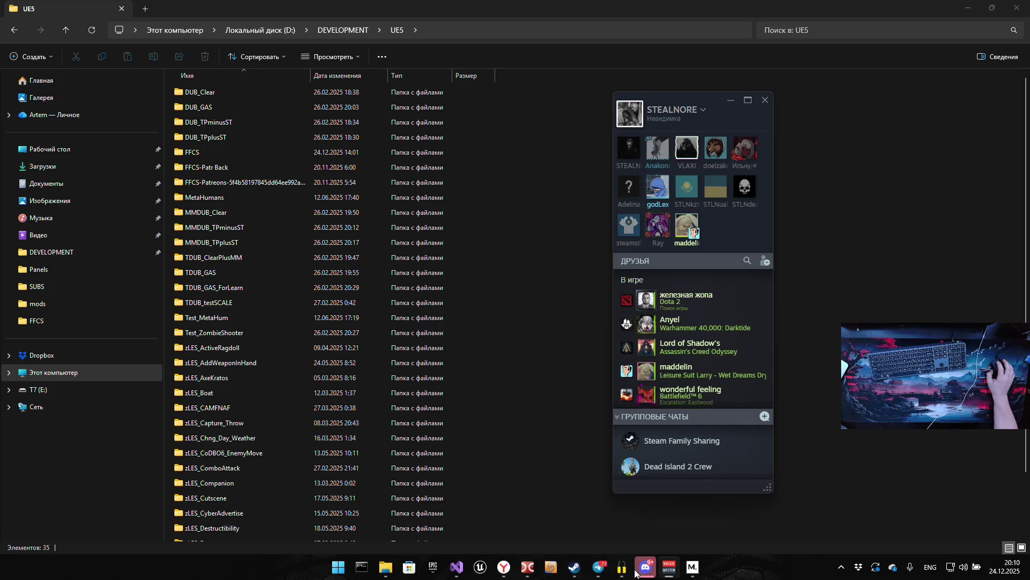
# Run File > Save All twice on the FFCS solution in Visual Studio, then close it
pyautogui.click(457, 568)
pyautogui.click(29, 9)
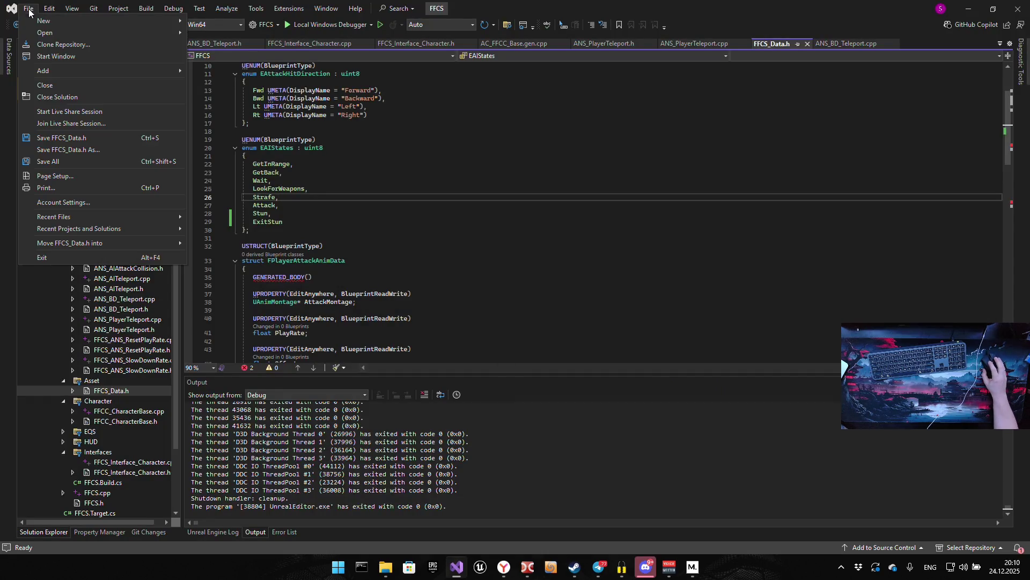
pyautogui.click(91, 164)
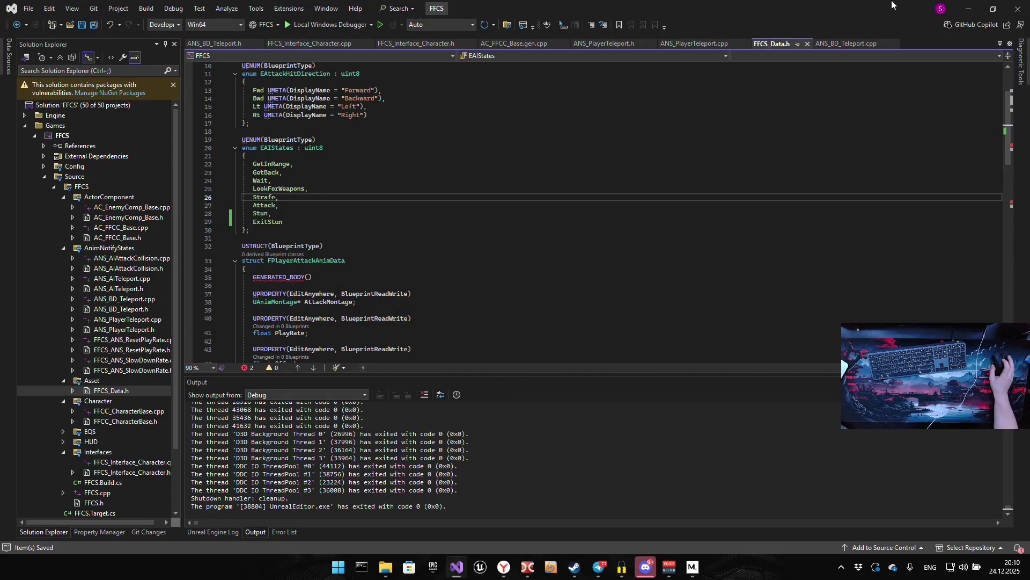
pyautogui.click(29, 10)
pyautogui.click(85, 162)
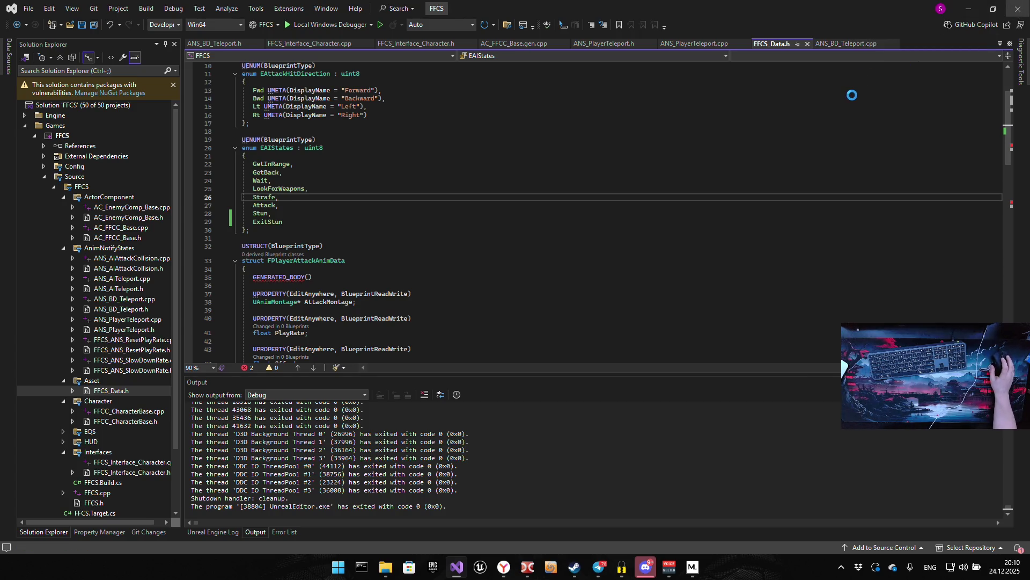
pyautogui.hotkey('alt', 'Tab')
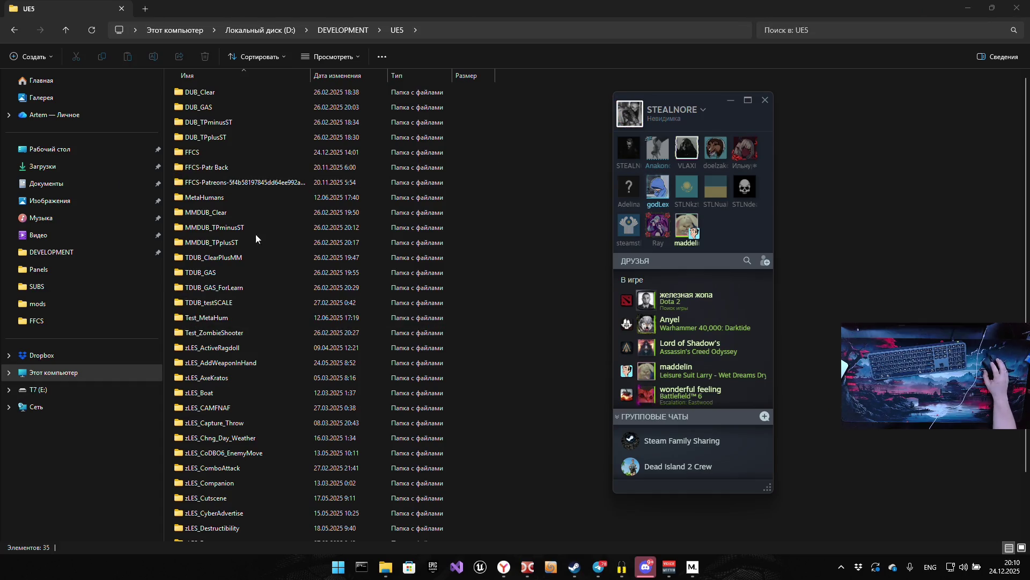
# Copy the [FFCS] project folder into FFCS_Project in Double Commander
pyautogui.click(527, 568)
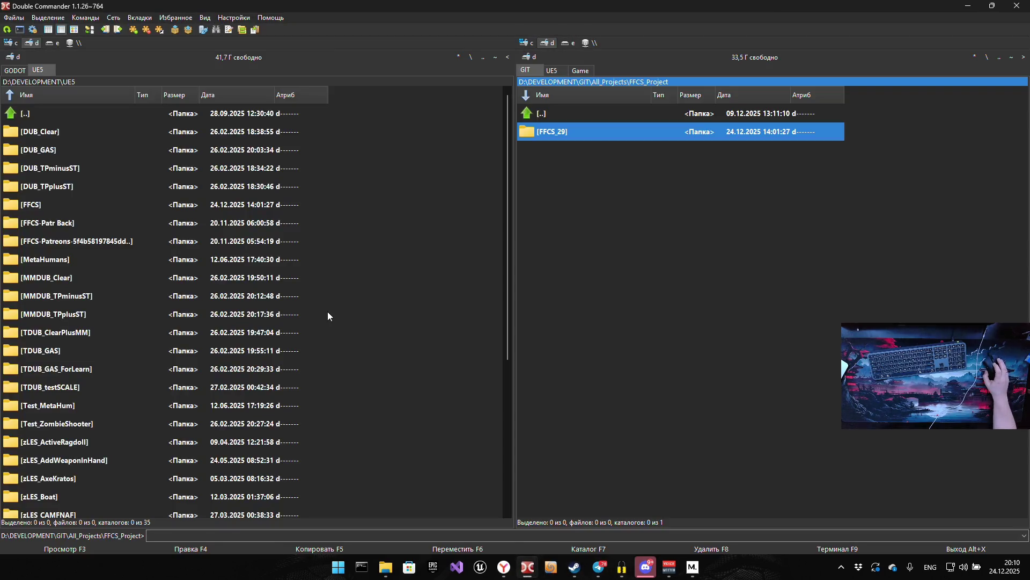
pyautogui.click(50, 205)
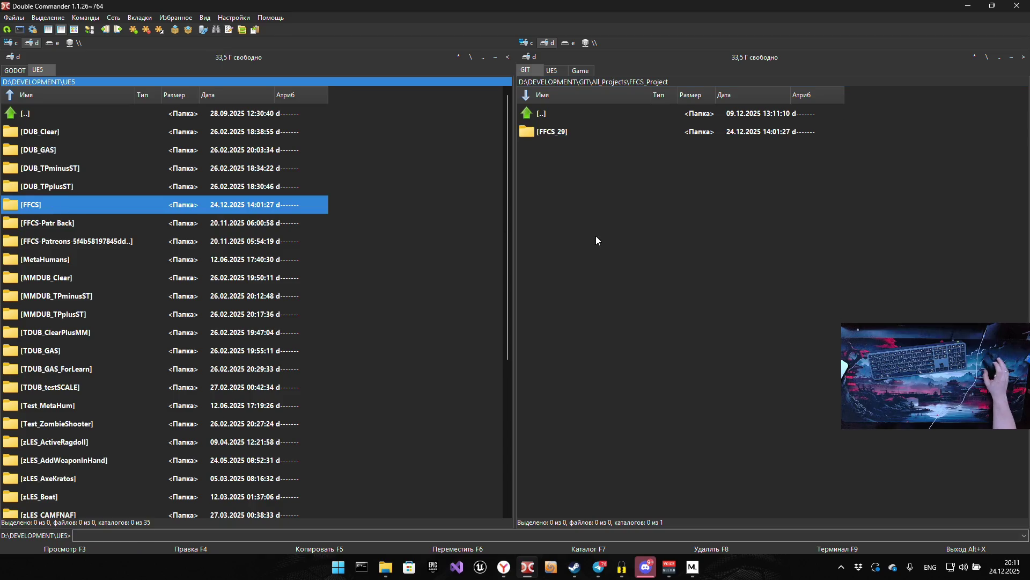
pyautogui.press('F5')
pyautogui.click(653, 297)
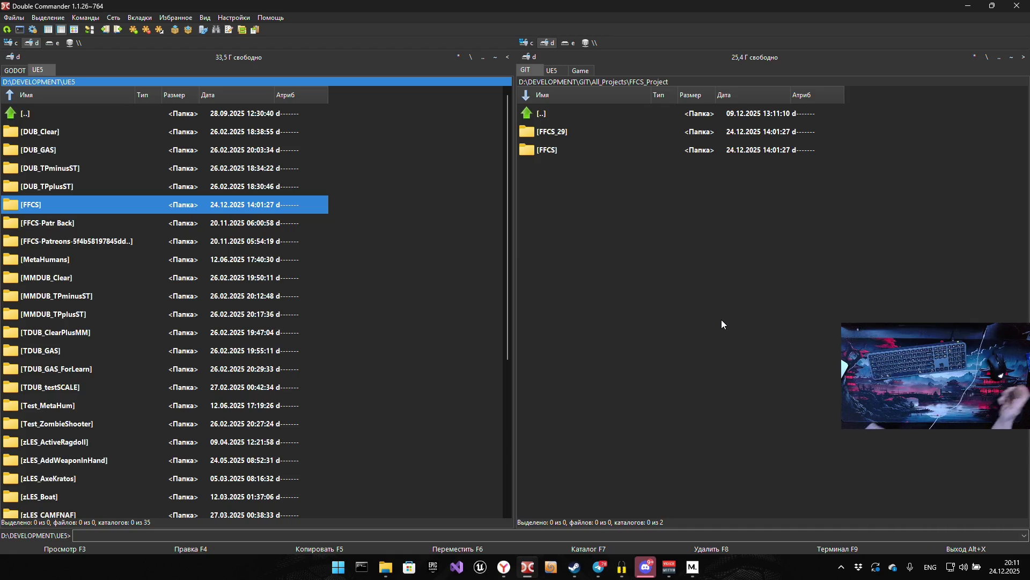
# Rename the copied backup folder to FFCS_30 and return to File Explorer
pyautogui.click(578, 154)
pyautogui.press('F2')
pyautogui.write('_30')
pyautogui.press('Return')
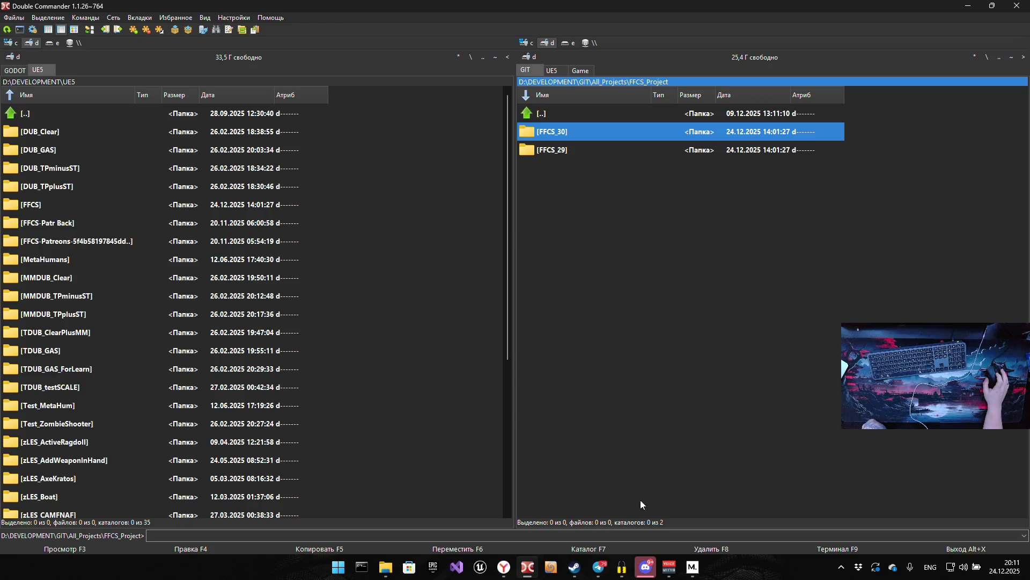
pyautogui.click(386, 567)
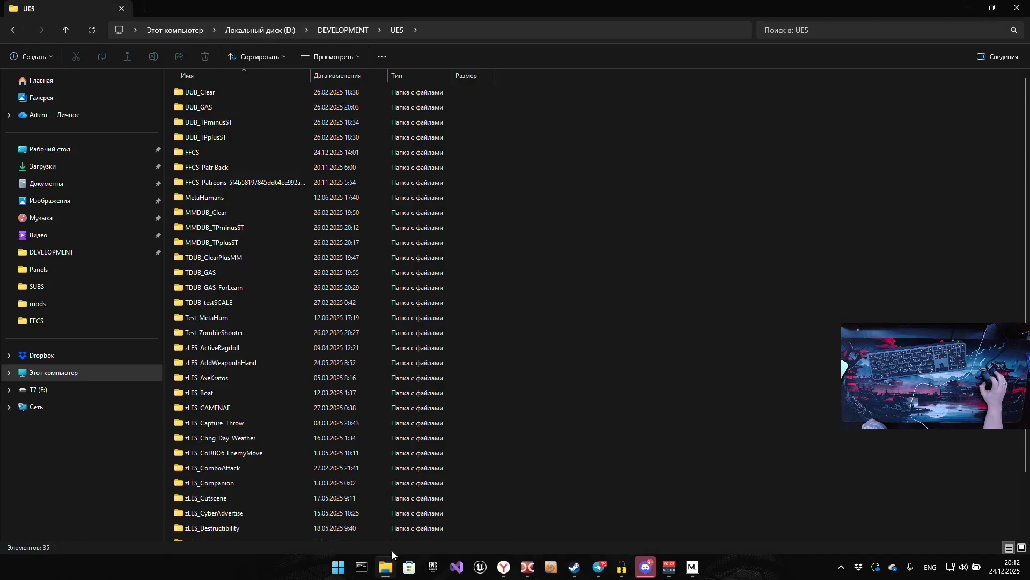
# Open the FFCS folder in D:\DEVELOPMENT\UE5 and launch FFCS.sln in Visual Studio 2022
pyautogui.doubleClick(230, 152)
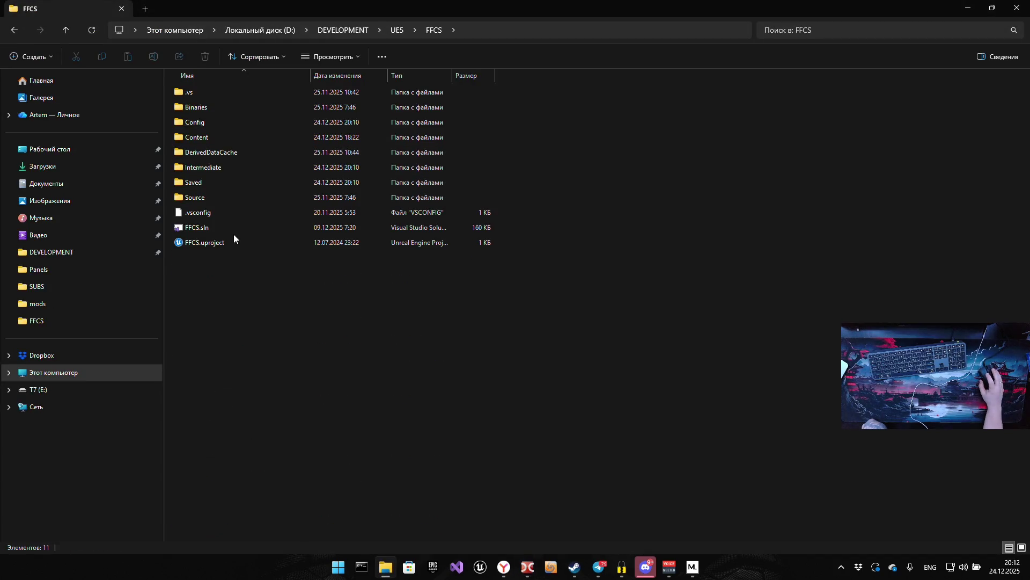
pyautogui.doubleClick(232, 229)
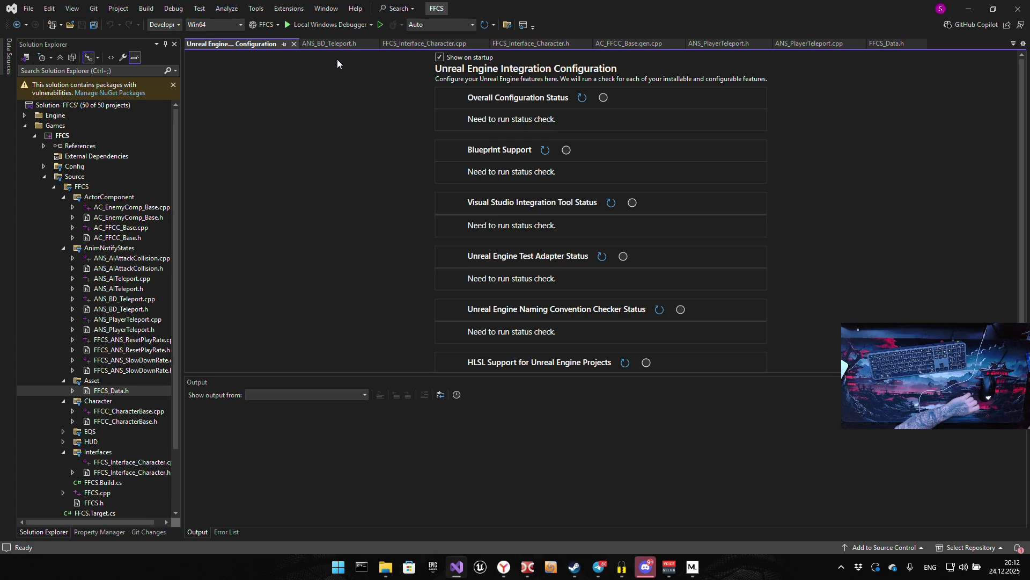
# Show ANS_BD_Teleport.h and build the FFCS project in Development_Editor x64
pyautogui.click(346, 47)
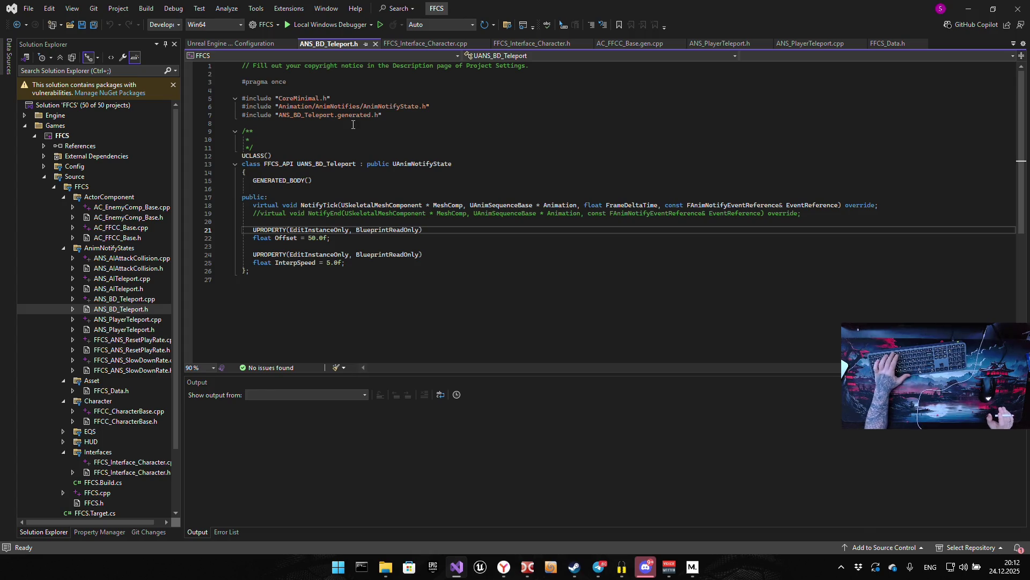
pyautogui.hotkey('ctrl', 'shift', 'b')
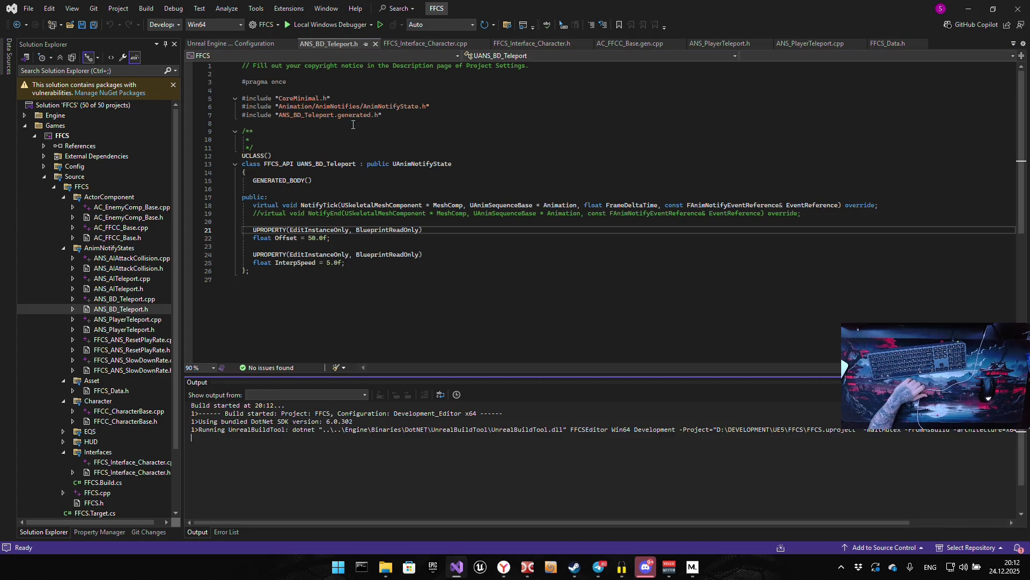
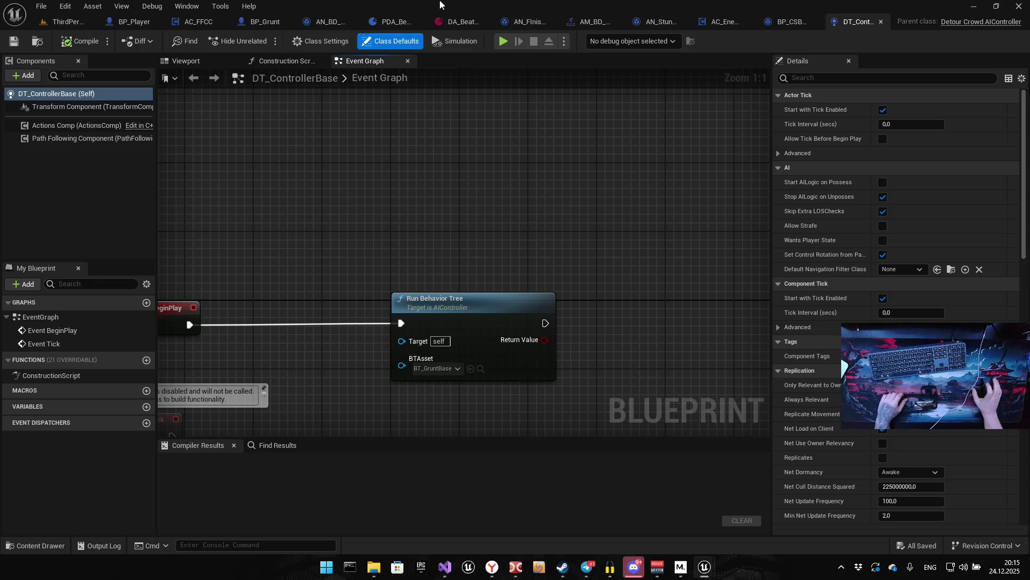
# Switch to the BP_Player Event Graph and frame its Counter and Finisher comment groups
pyautogui.scroll(-6, 510, 161)
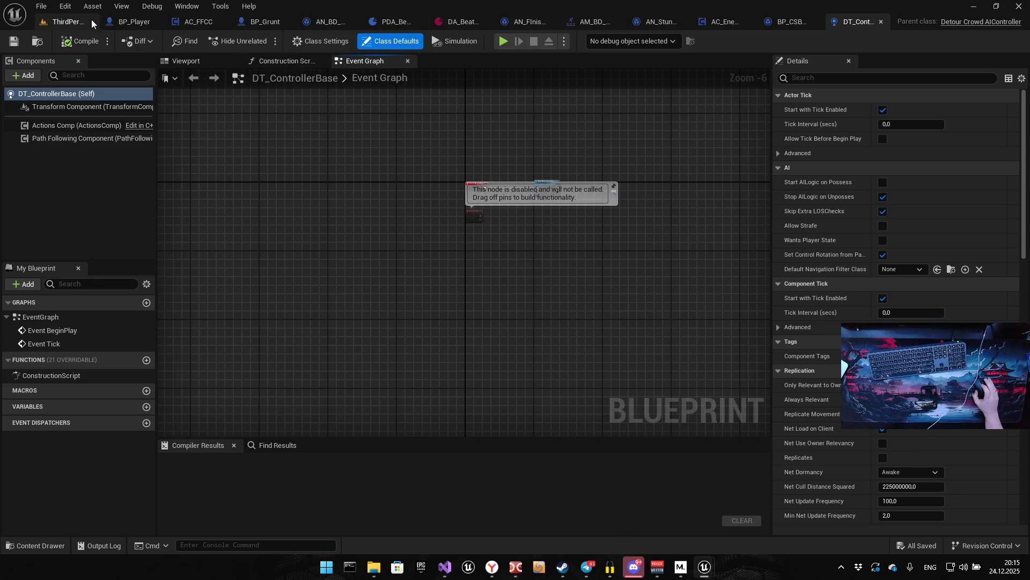
pyautogui.click(136, 25)
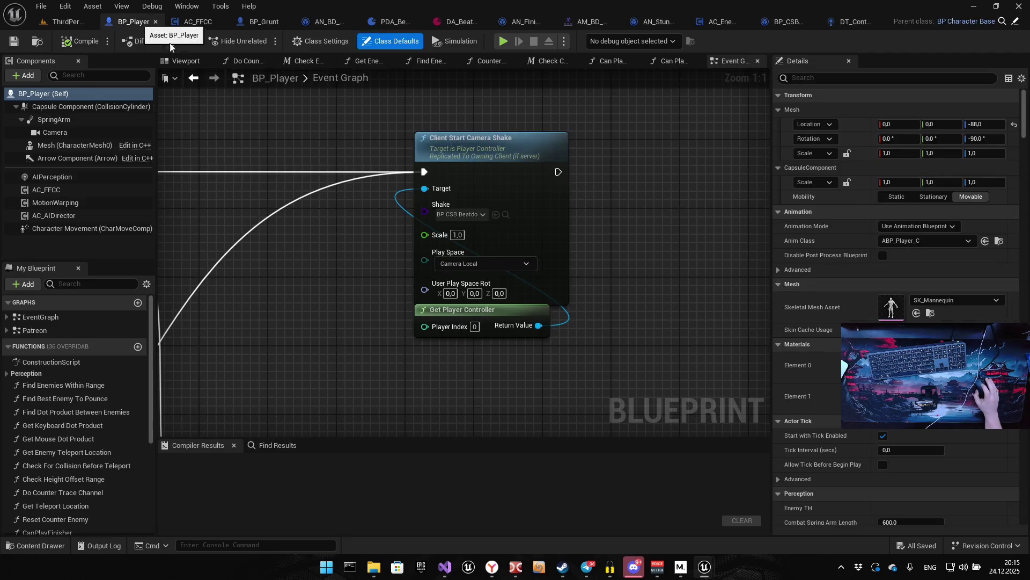
pyautogui.scroll(-4, 335, 218)
pyautogui.scroll(-3, 320, 267)
pyautogui.scroll(2, 323, 269)
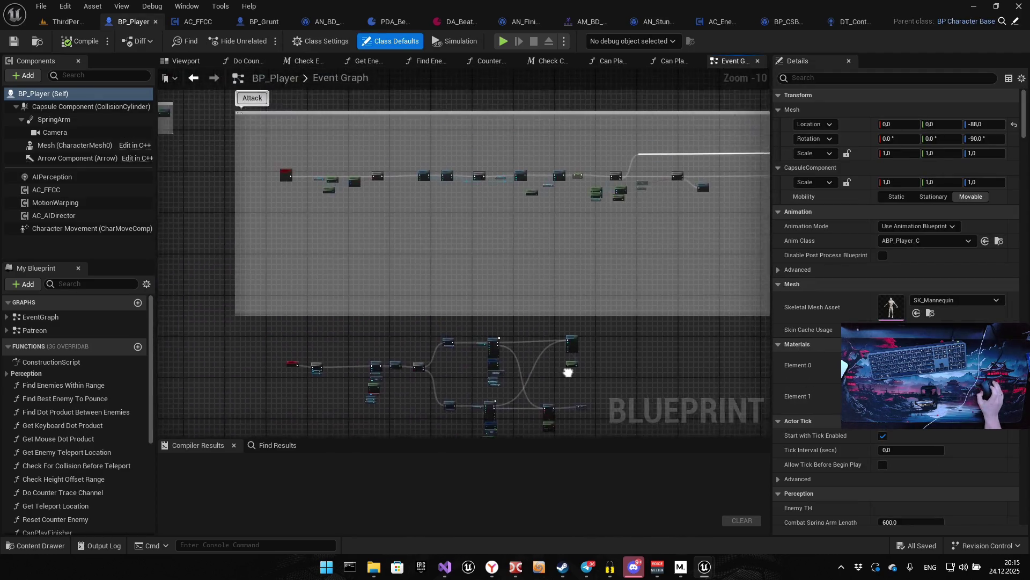
pyautogui.moveTo(244, 342)
pyautogui.mouseDown()
pyautogui.moveTo(525, 405)
pyautogui.moveTo(530, 415)
pyautogui.mouseUp()
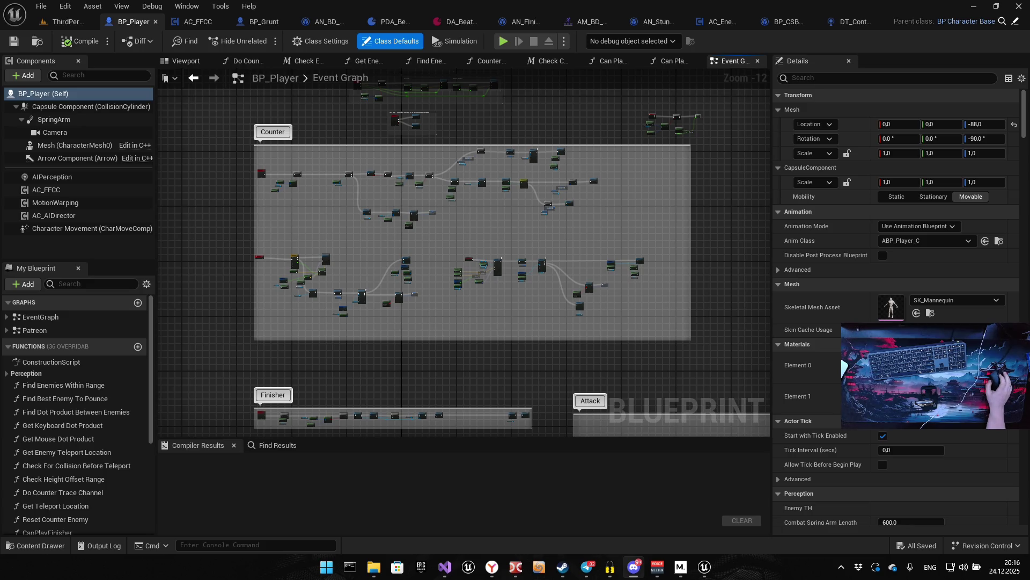
# Refocus the editor window, then open the Windows notifications and calendar panel
pyautogui.hotkey('alt', 'Tab')
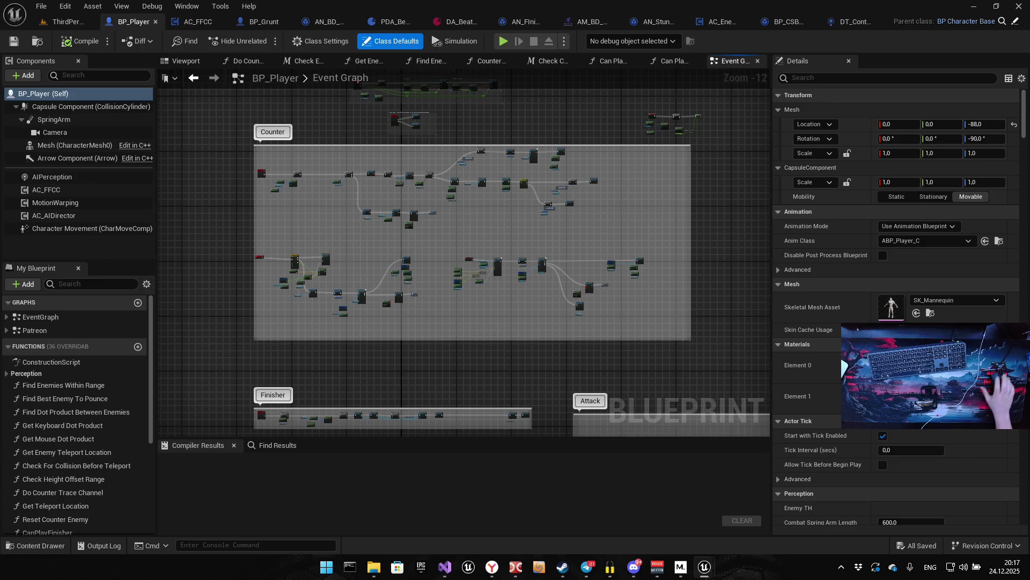
pyautogui.click(999, 569)
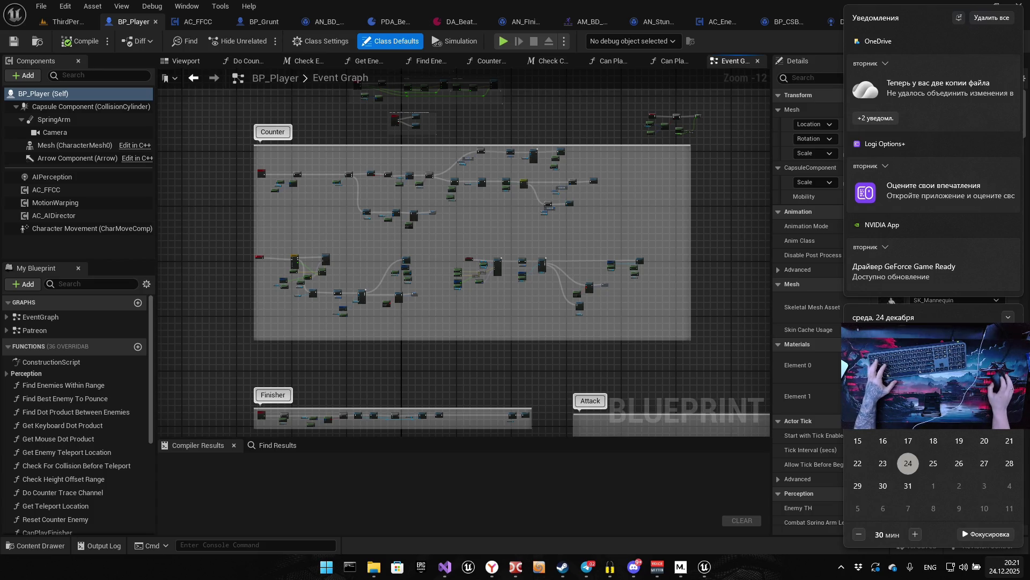
pyautogui.press('Escape')
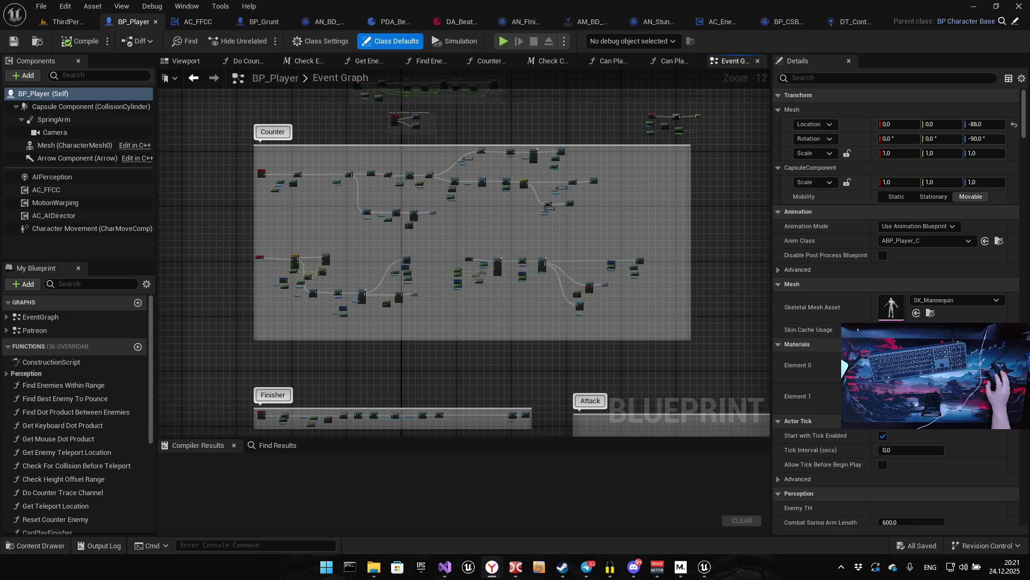
# Switch from Unreal Editor to the Carian Combo Warriors Nexus Mods page
pyautogui.hotkey('alt', 'Tab')
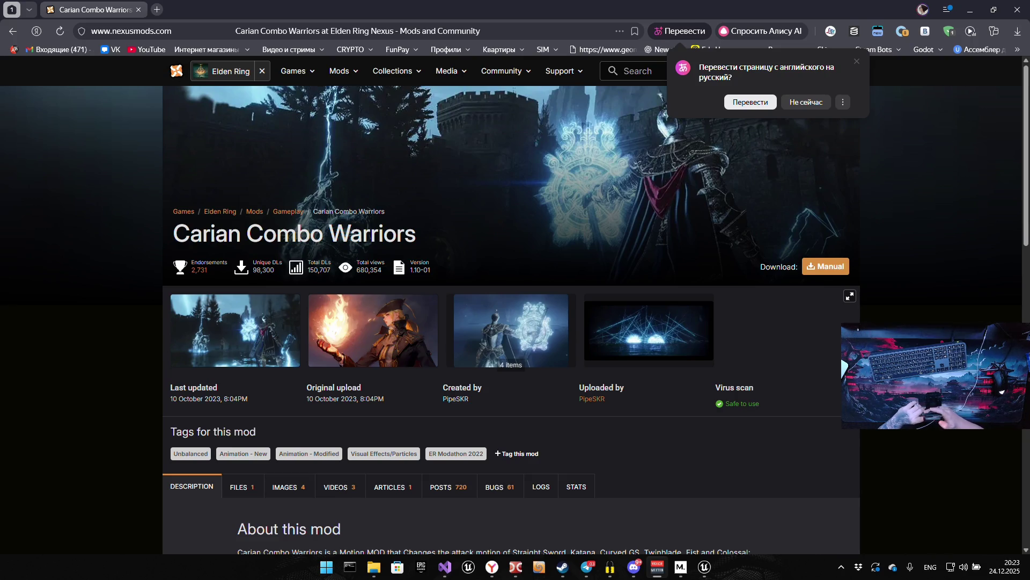
pyautogui.click(218, 320)
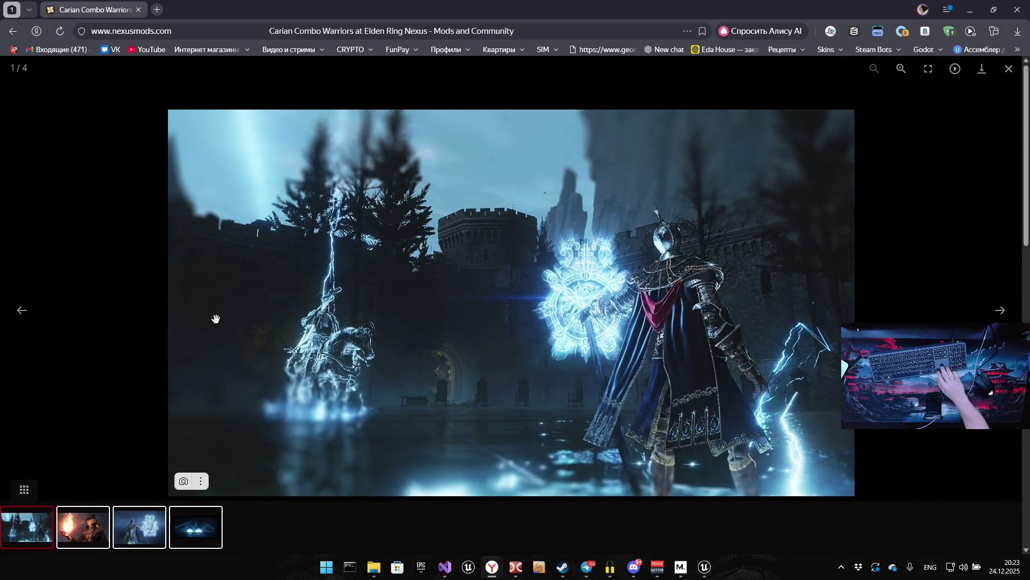
pyautogui.press('Right')
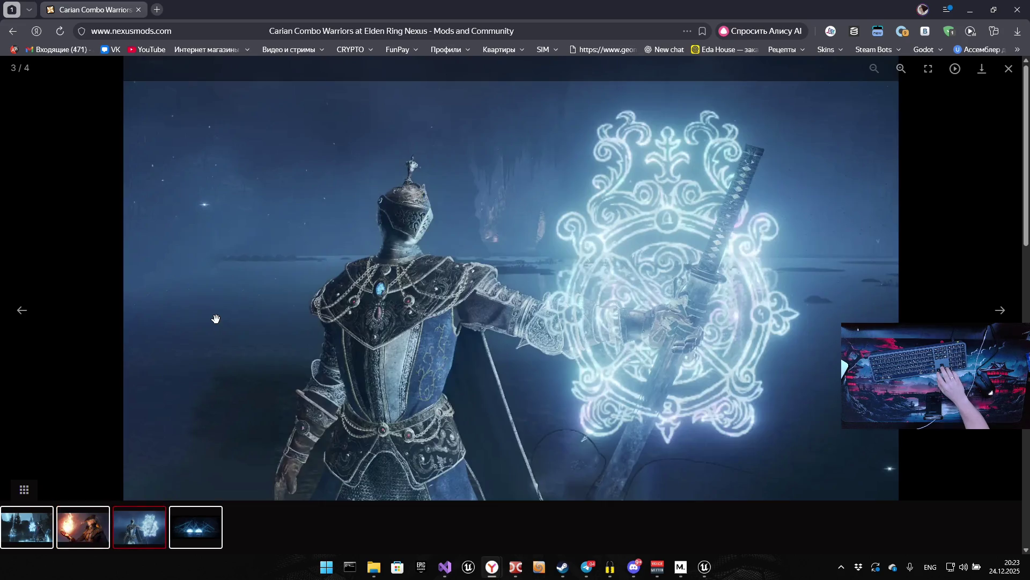
pyautogui.press('Right')
pyautogui.press('Right')
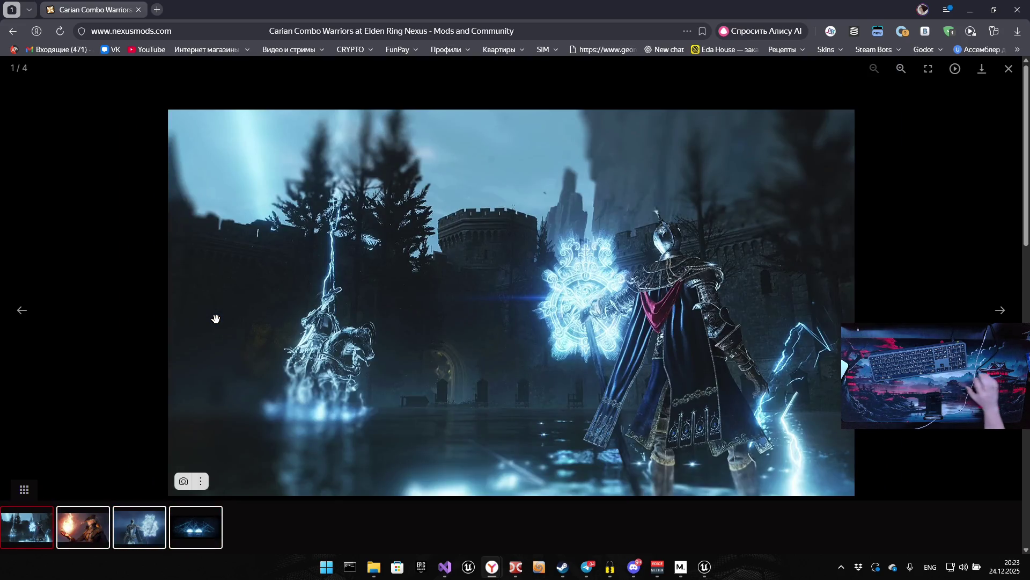
pyautogui.click(1009, 69)
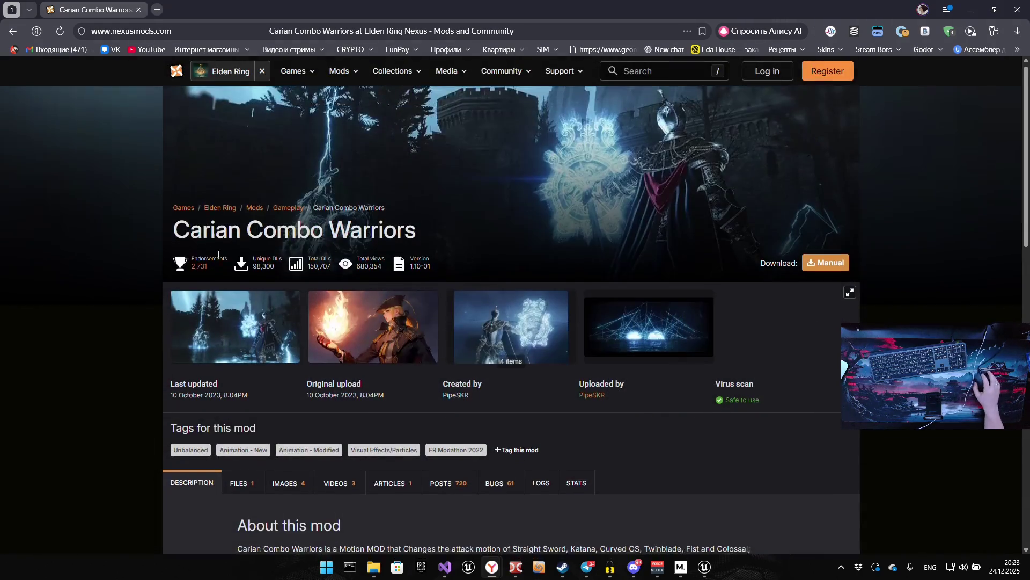
pyautogui.scroll(-4, 241, 256)
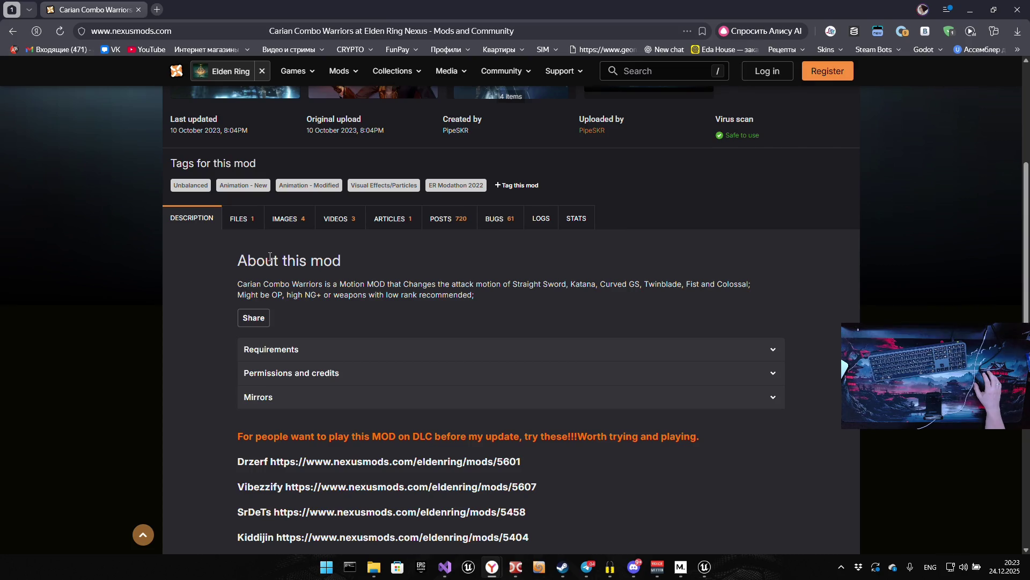
pyautogui.scroll(-5, 268, 257)
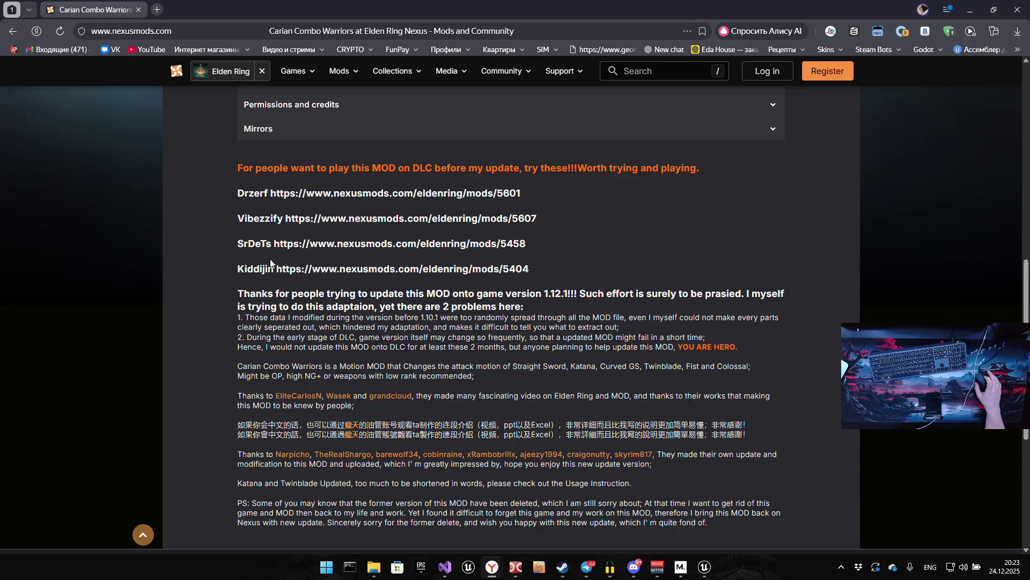
pyautogui.scroll(3, 270, 259)
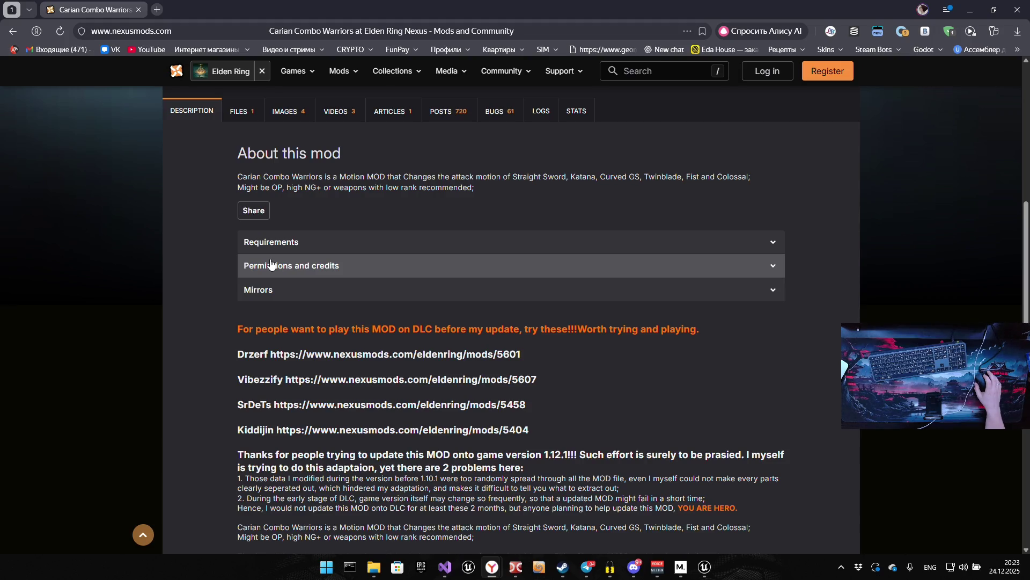
pyautogui.scroll(6, 271, 263)
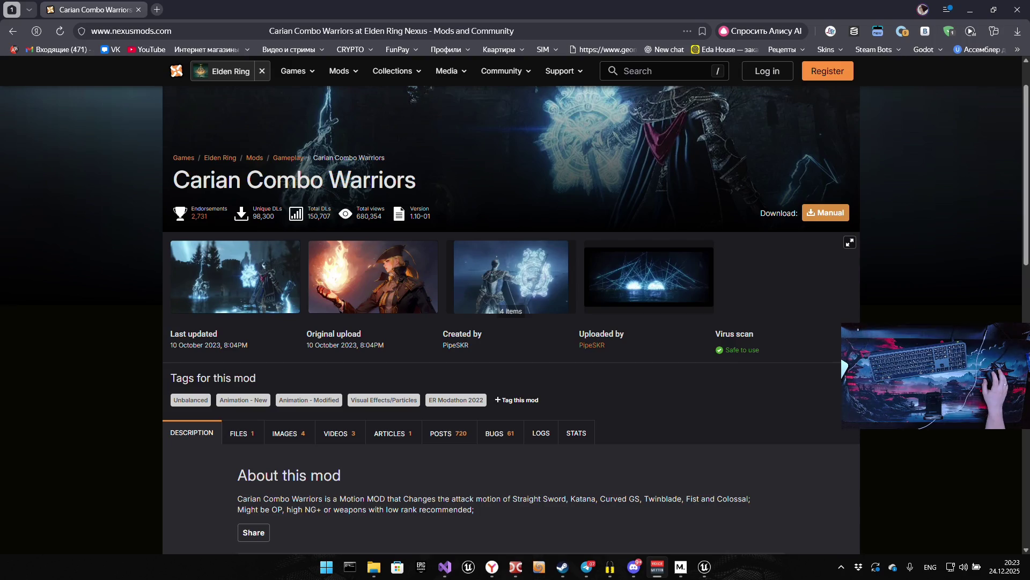
pyautogui.click(687, 245)
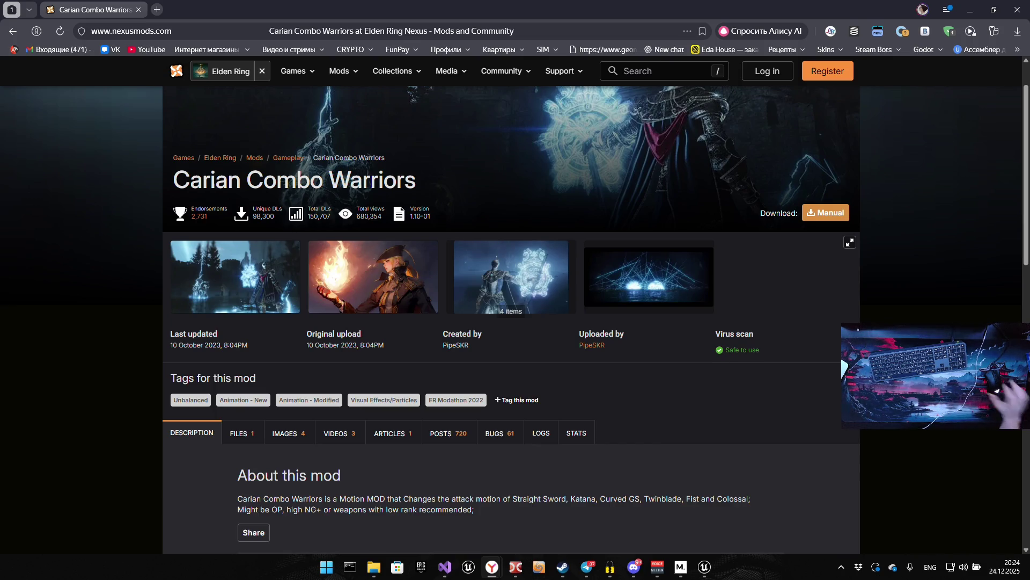
pyautogui.scroll(1, 600, 233)
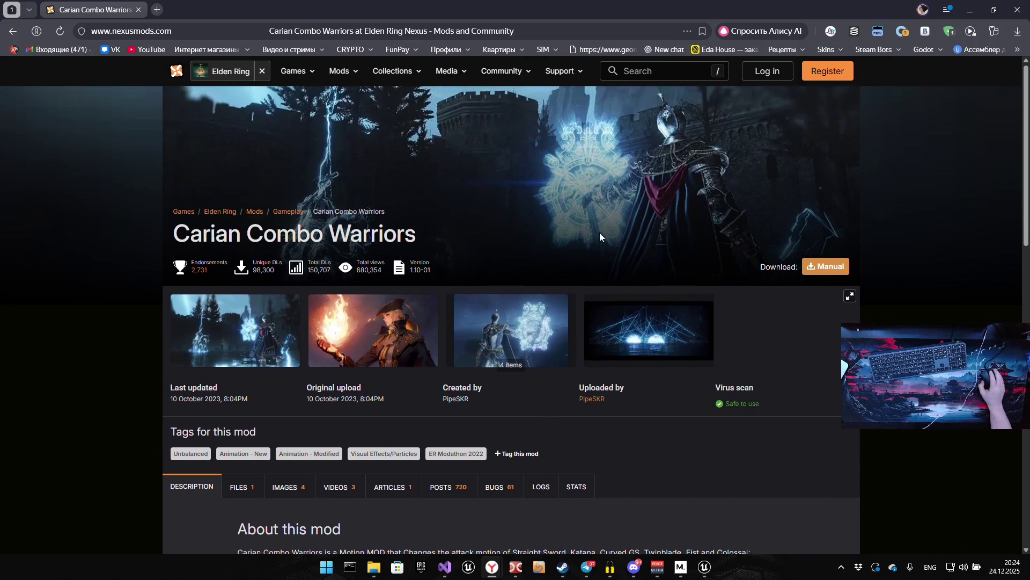
# Browse the Elden Ring Gameplay mods list, dismiss the translate prompt, and return to Unreal
pyautogui.click(281, 212)
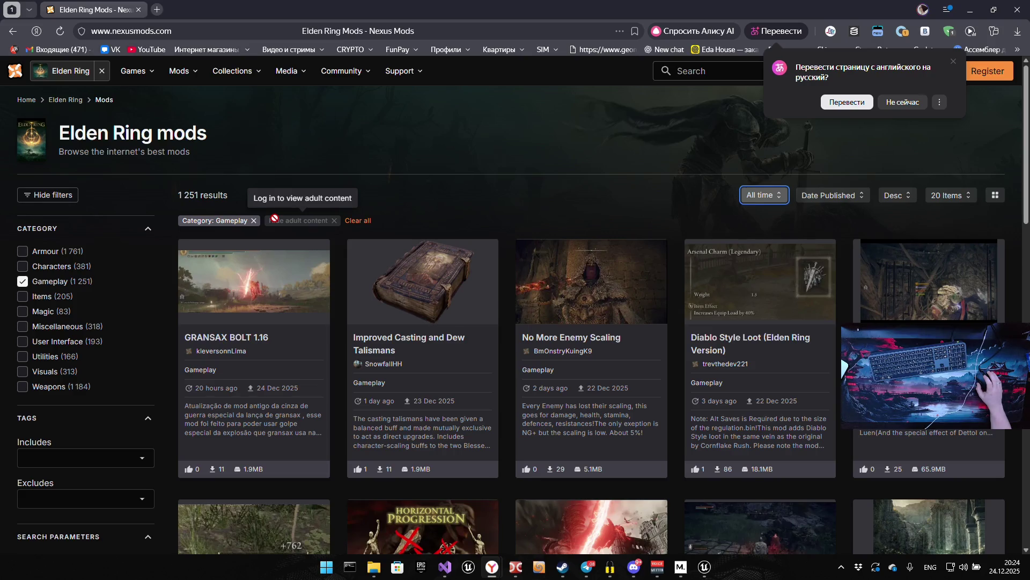
pyautogui.scroll(-4, 498, 297)
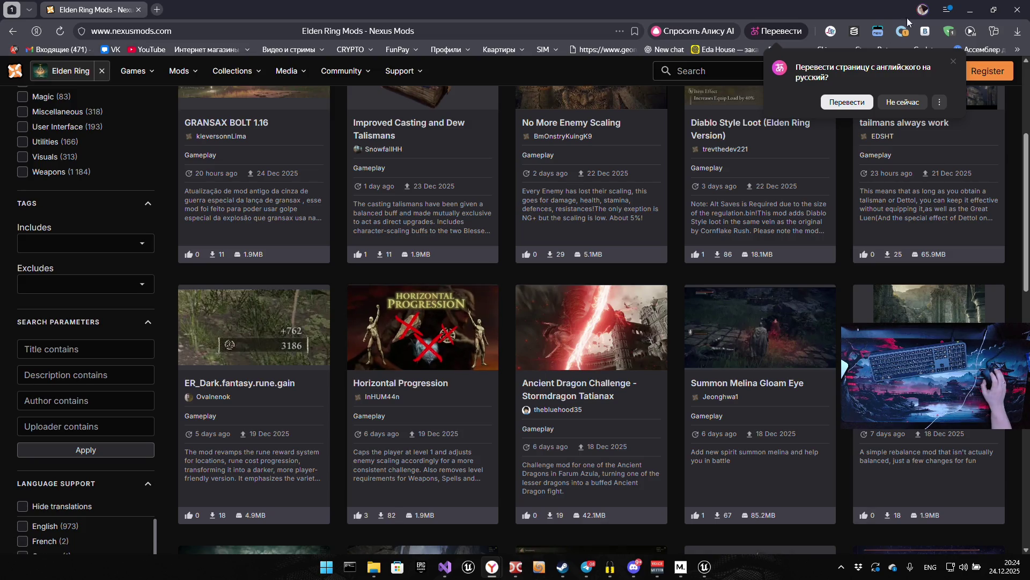
pyautogui.click(953, 61)
pyautogui.hotkey('alt', 'Tab')
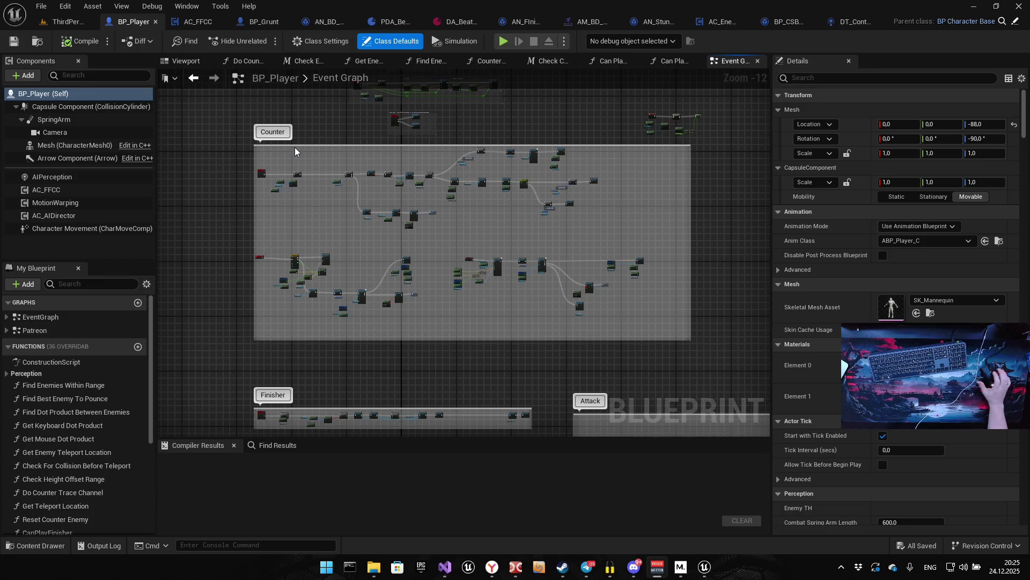
# Save all edited assets from the File menu
pyautogui.moveTo(282, 121); pyautogui.dragTo(303, 243)
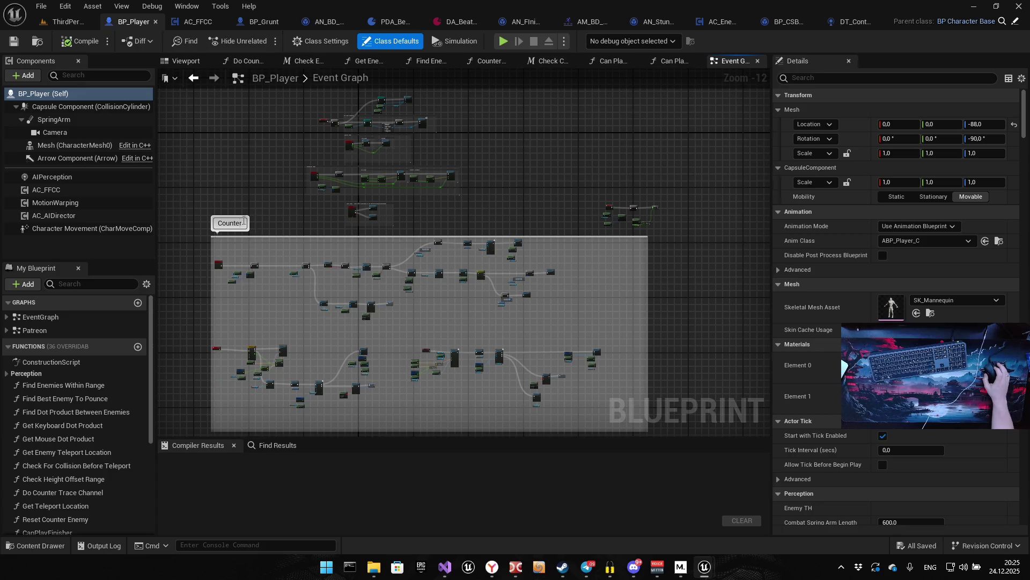
pyautogui.click(209, 22)
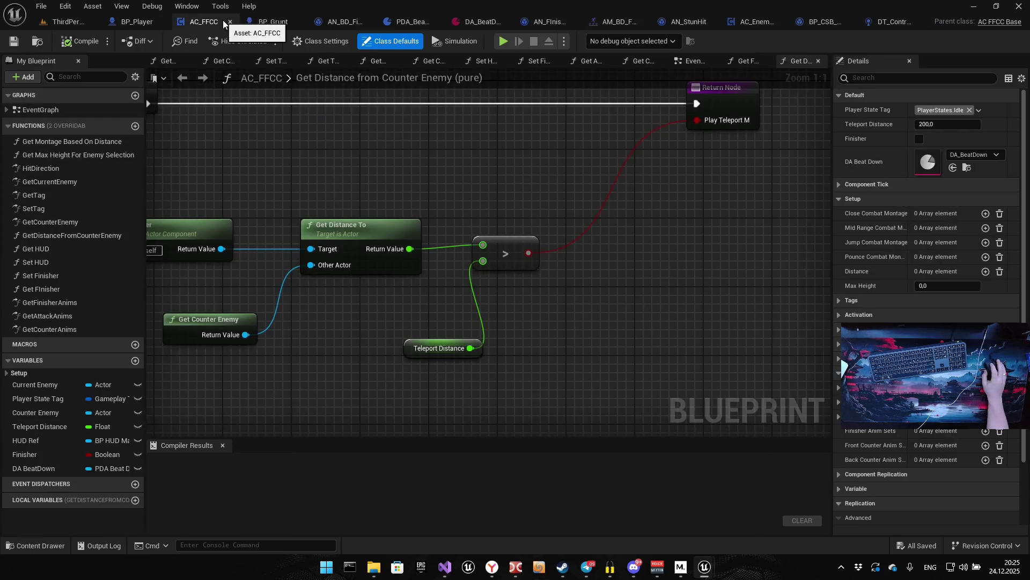
pyautogui.click(221, 22)
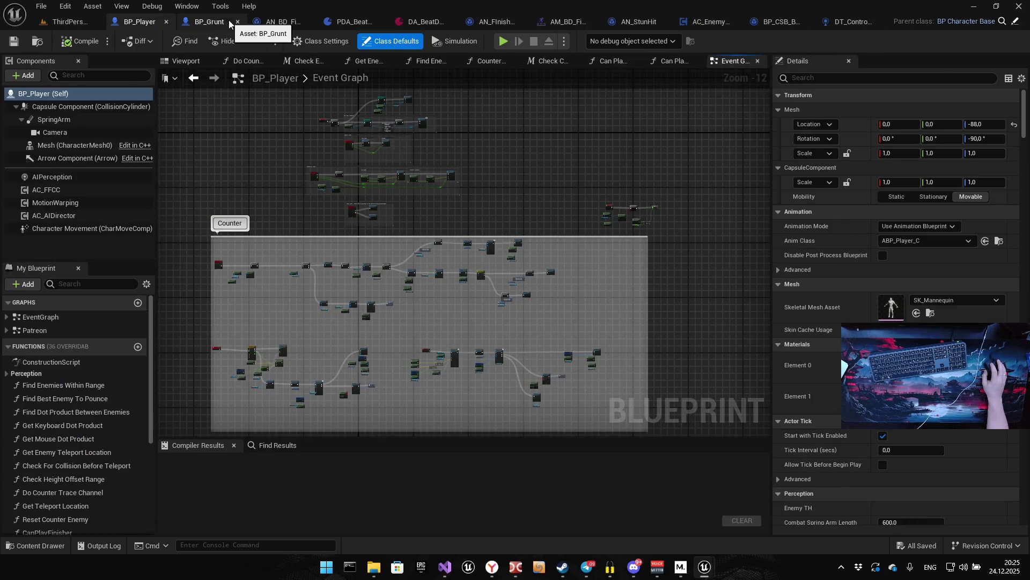
pyautogui.click(41, 6)
pyautogui.click(67, 85)
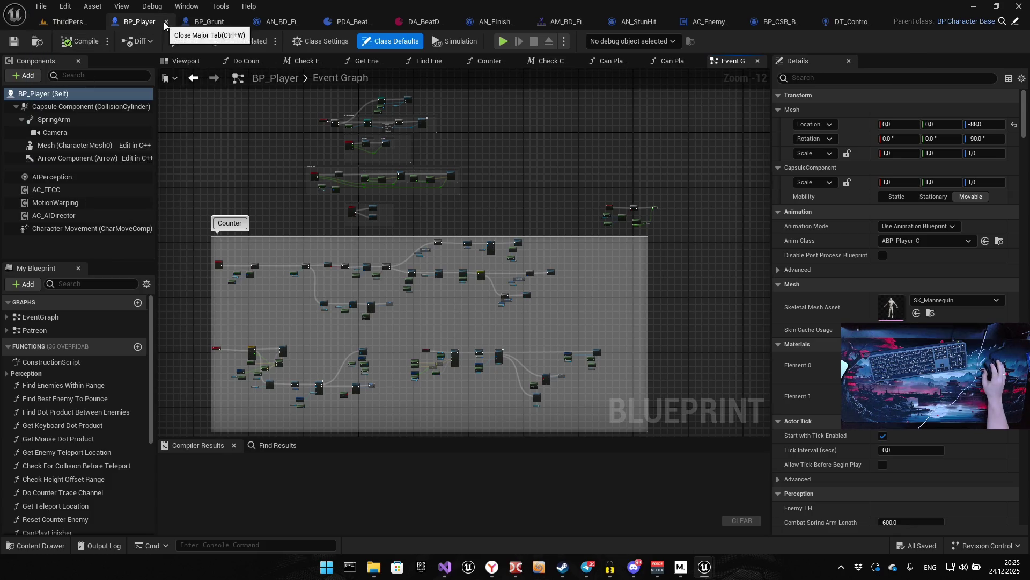
# Close the BP_Player, BP_Grunt, AN_BD_FinalBlow, PDA_BeatDown, AC_EnemyComp and other asset editor tabs
pyautogui.click(166, 22)
pyautogui.click(206, 22)
pyautogui.click(224, 22)
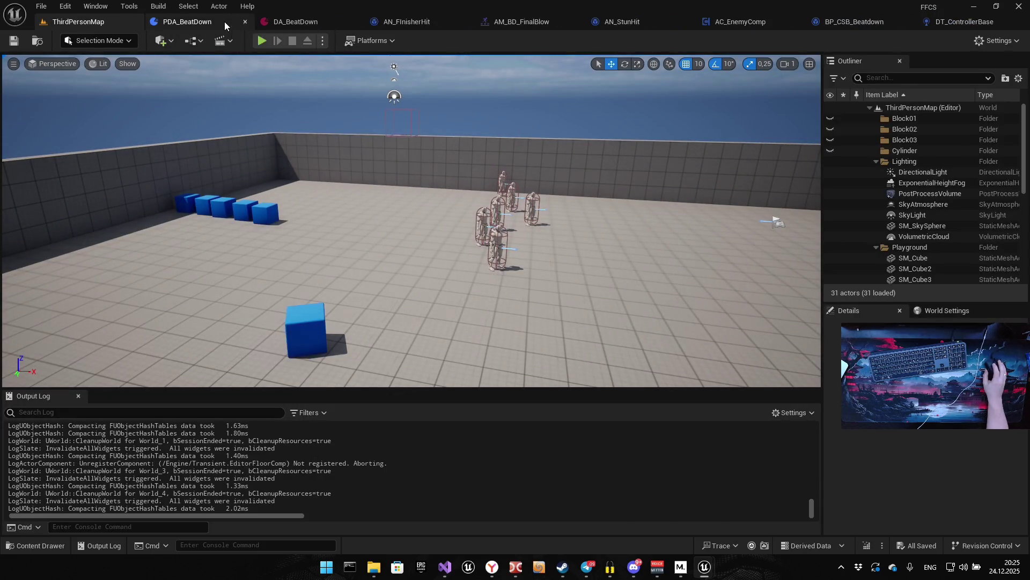
pyautogui.click(247, 21)
pyautogui.click(247, 21)
pyautogui.click(240, 21)
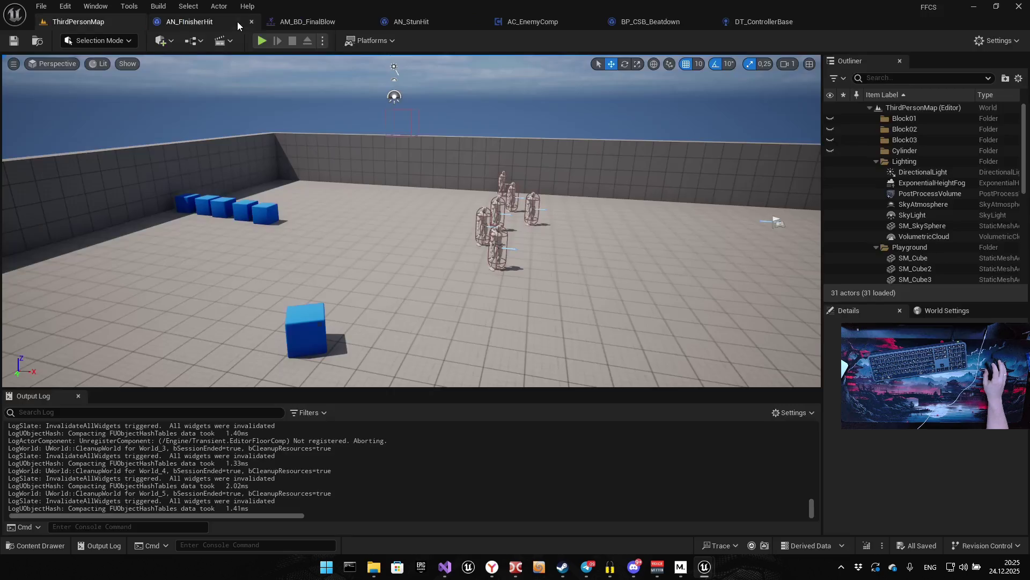
pyautogui.click(249, 21)
pyautogui.click(250, 21)
pyautogui.click(250, 21)
pyautogui.click(249, 21)
pyautogui.click(250, 21)
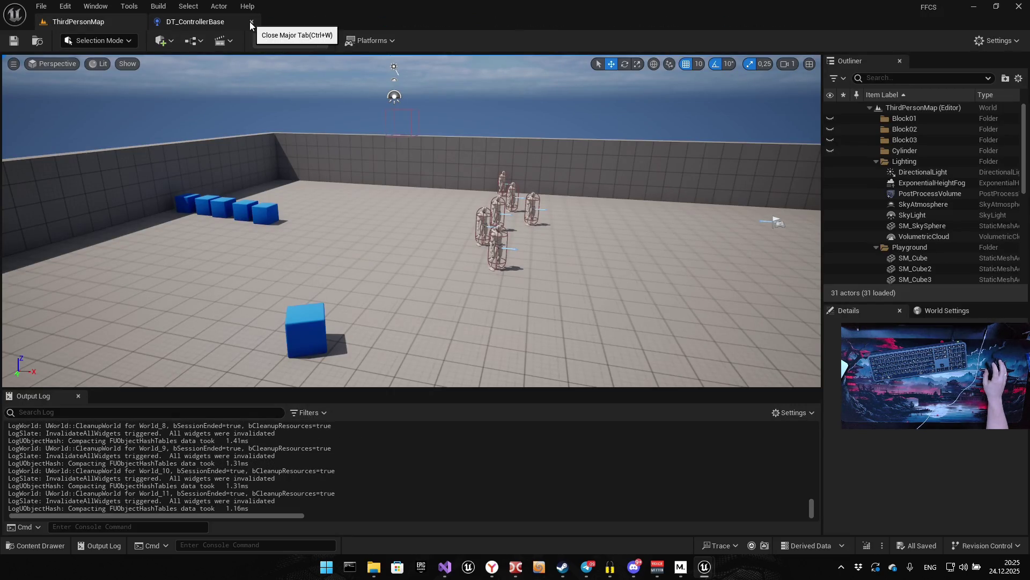
pyautogui.click(249, 22)
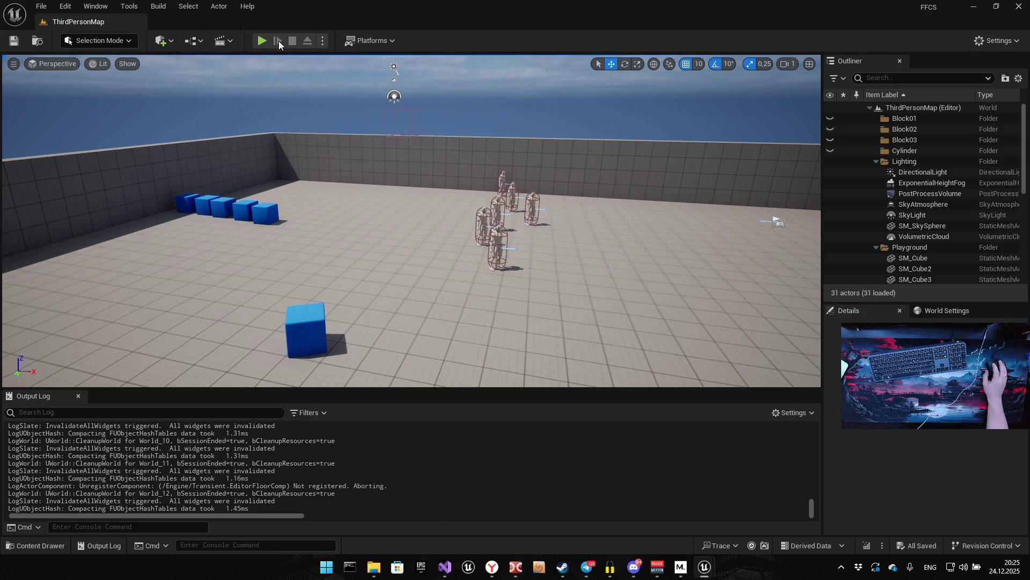
# Playtest the level in the editor, restart once, and stop the session
pyautogui.hotkey('alt', 'p')
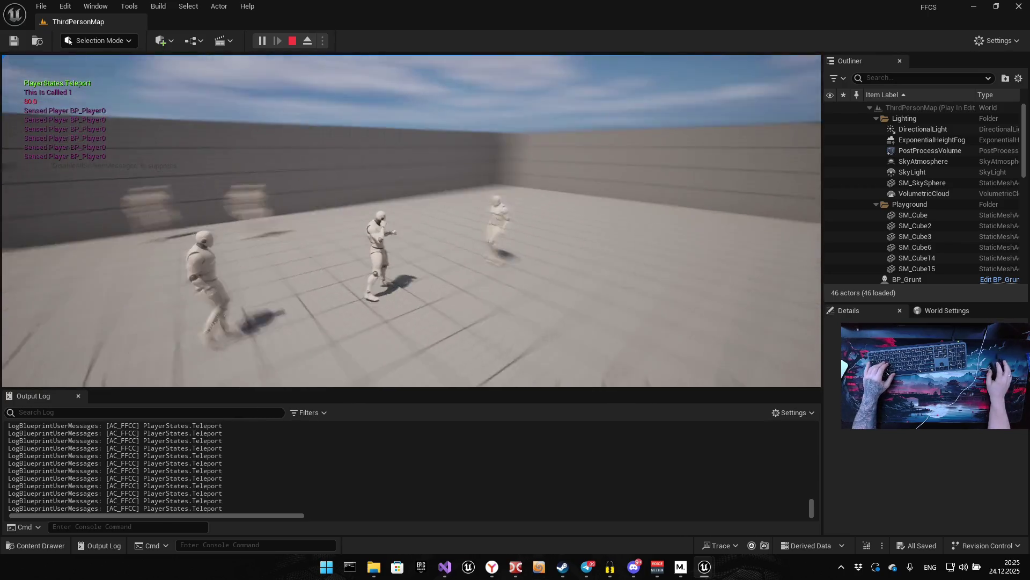
pyautogui.press('Escape')
pyautogui.click(265, 40)
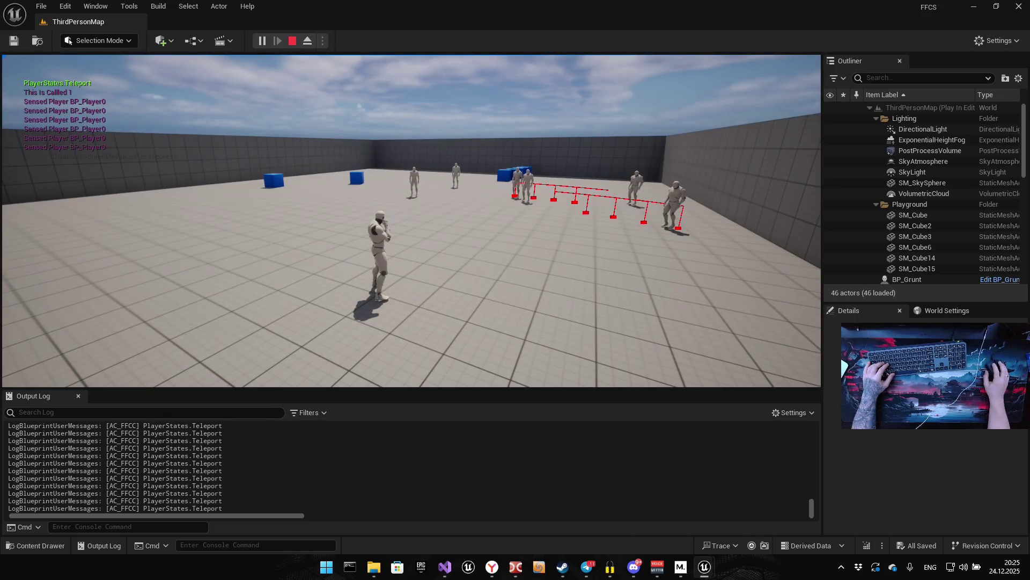
pyautogui.press('Escape')
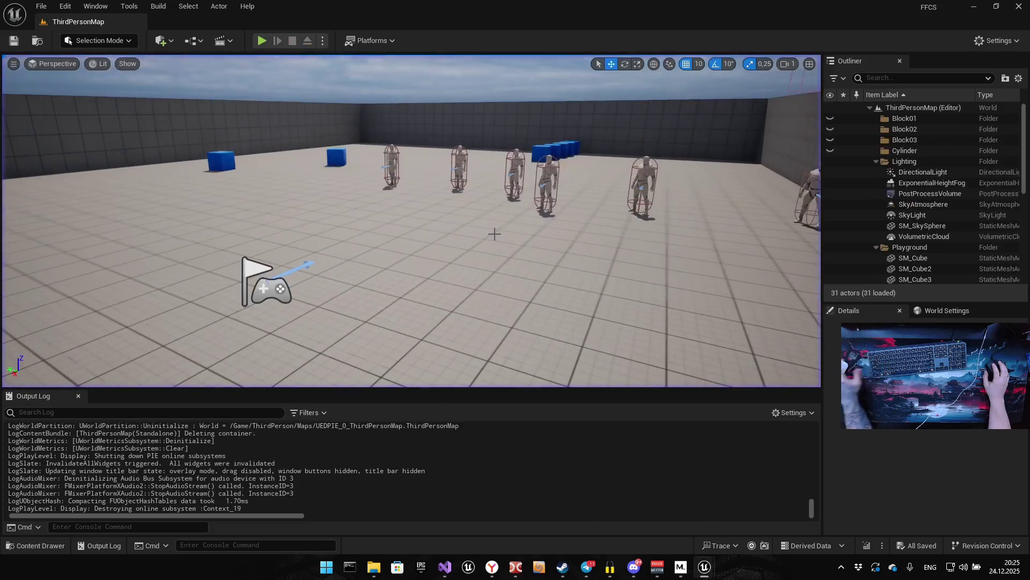
# Open the BP_Grunt Blueprint from a grunt enemy selected in the level
pyautogui.click(452, 172)
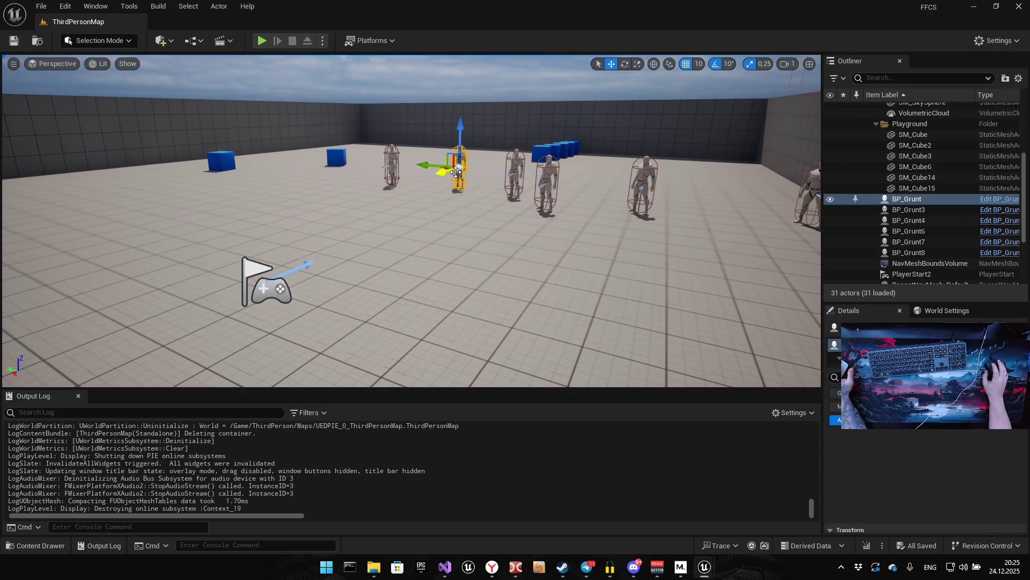
pyautogui.click(998, 199)
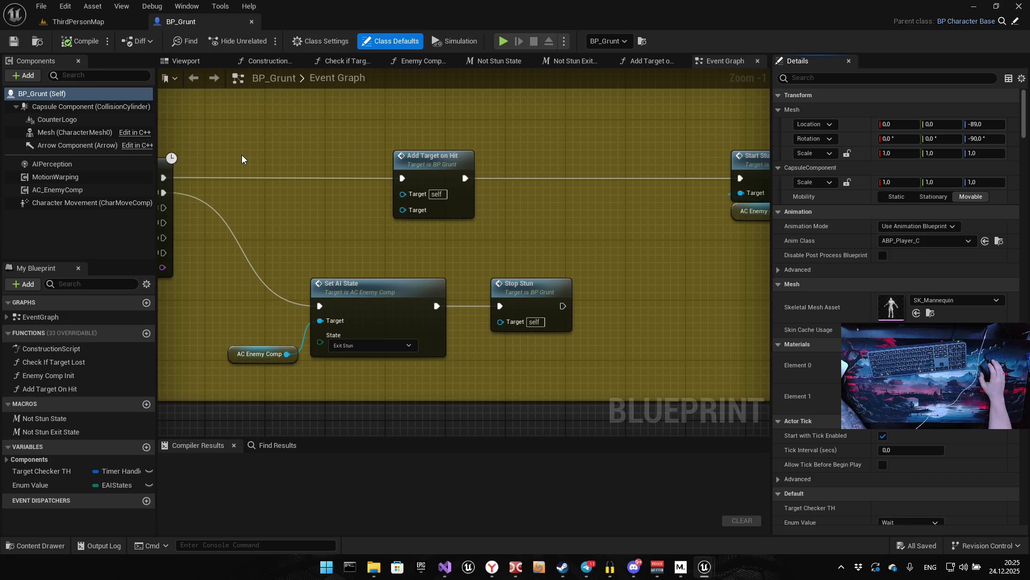
pyautogui.click(65, 6)
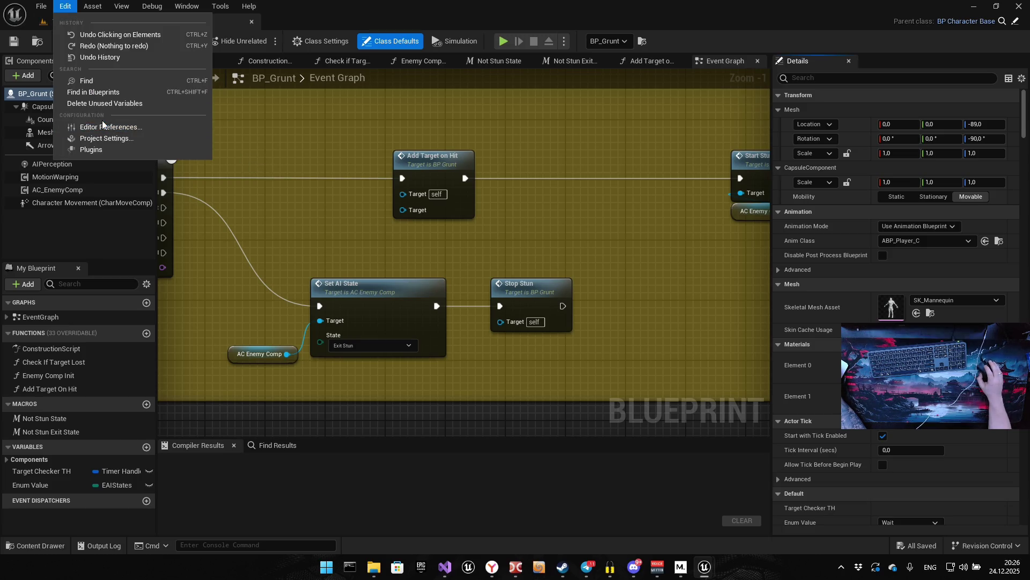
# Set Asset Editor Open Location to Main Window in Editor Preferences
pyautogui.click(104, 125)
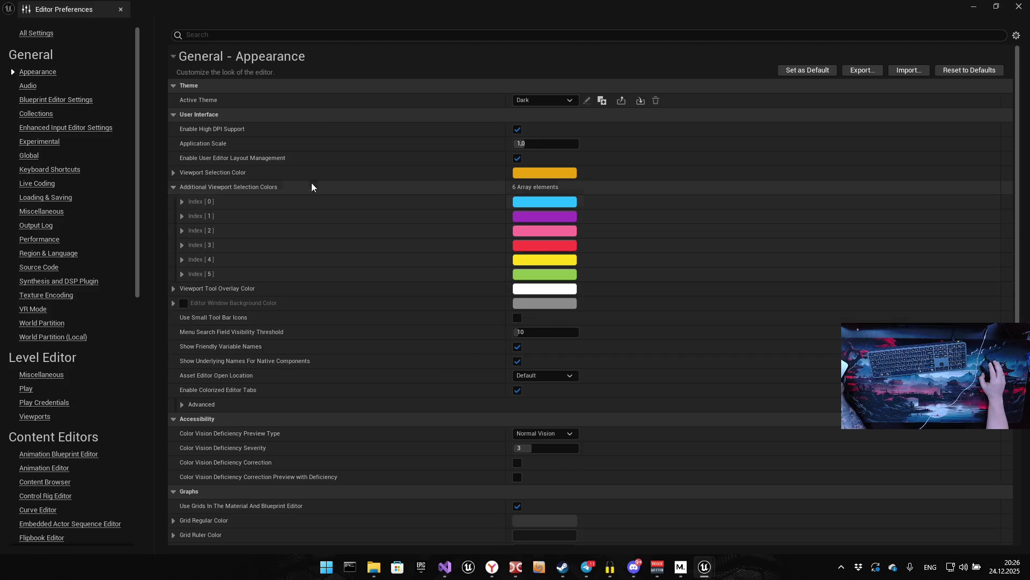
pyautogui.click(553, 379)
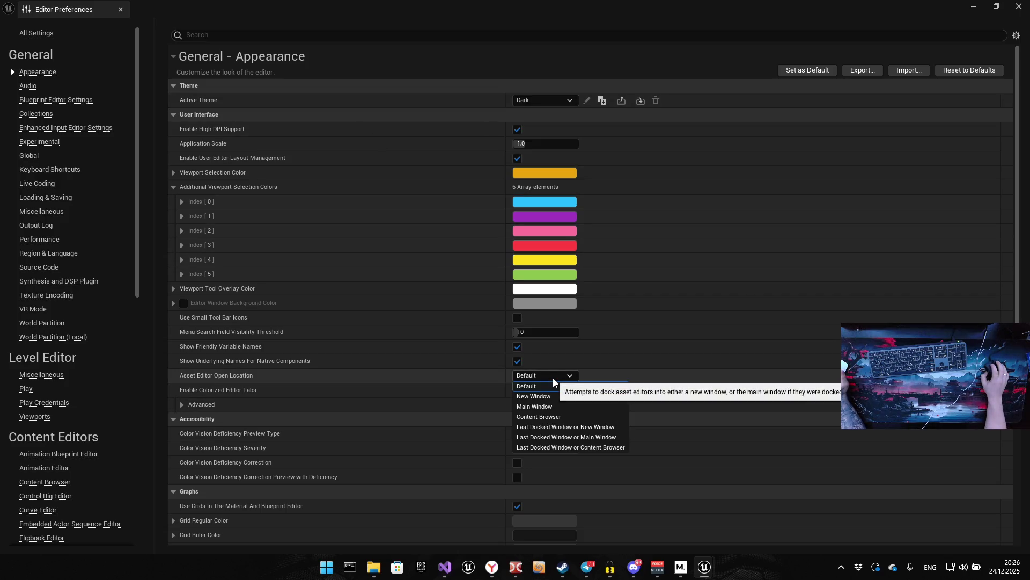
pyautogui.click(553, 408)
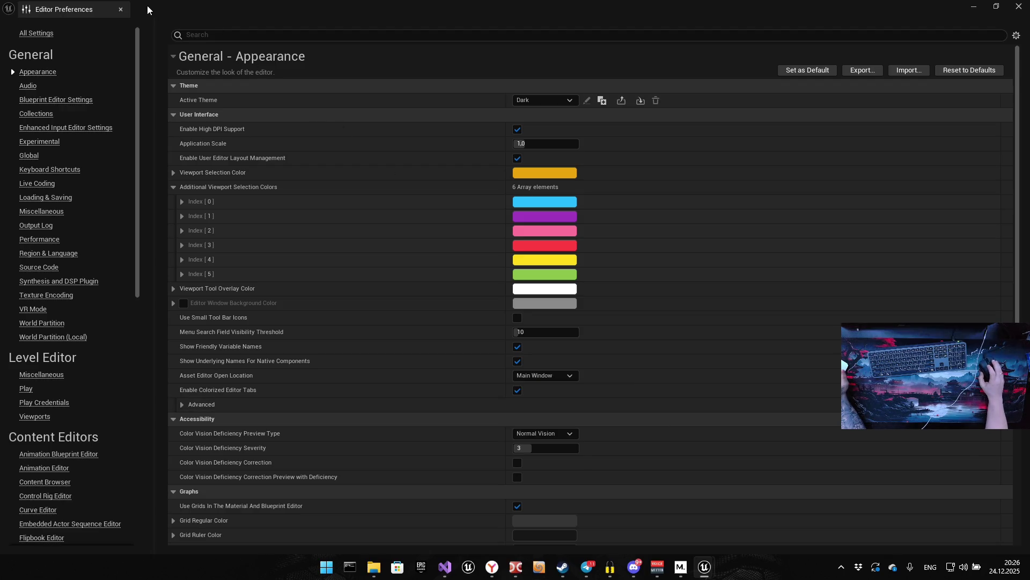
pyautogui.click(121, 10)
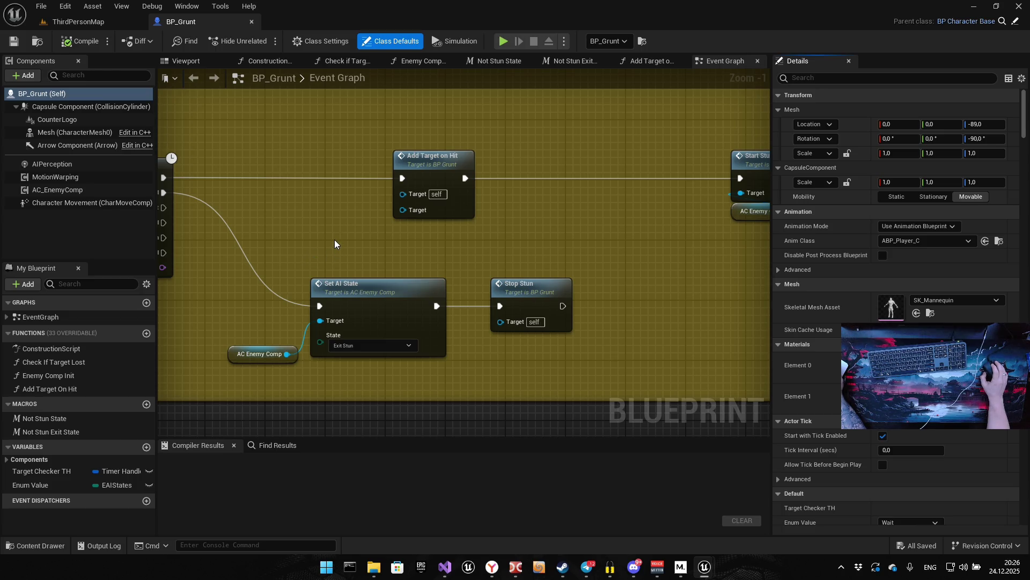
# Set BP_Grunt's Save on Compile option to On Success Only
pyautogui.click(108, 42)
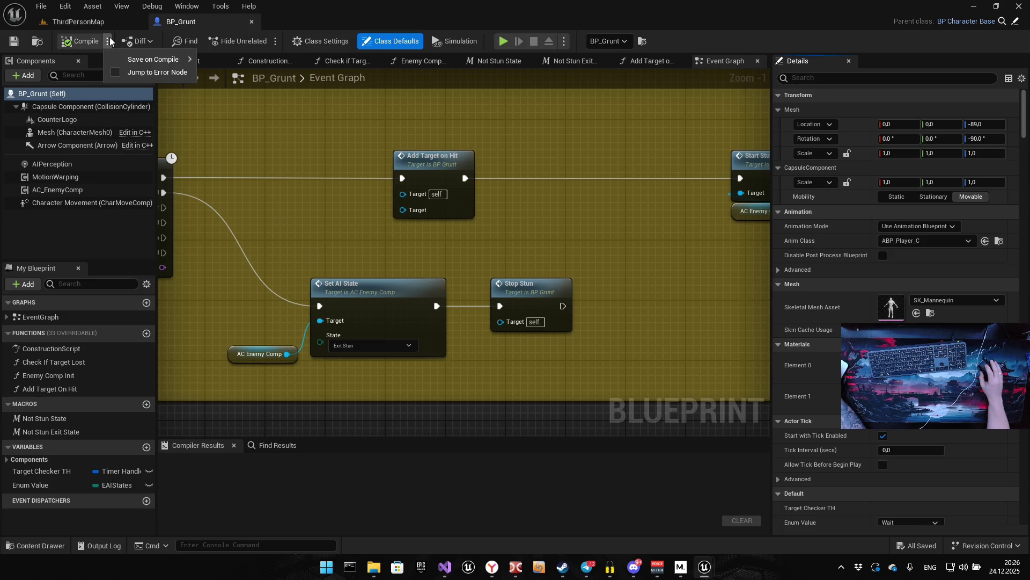
pyautogui.moveTo(156, 60)
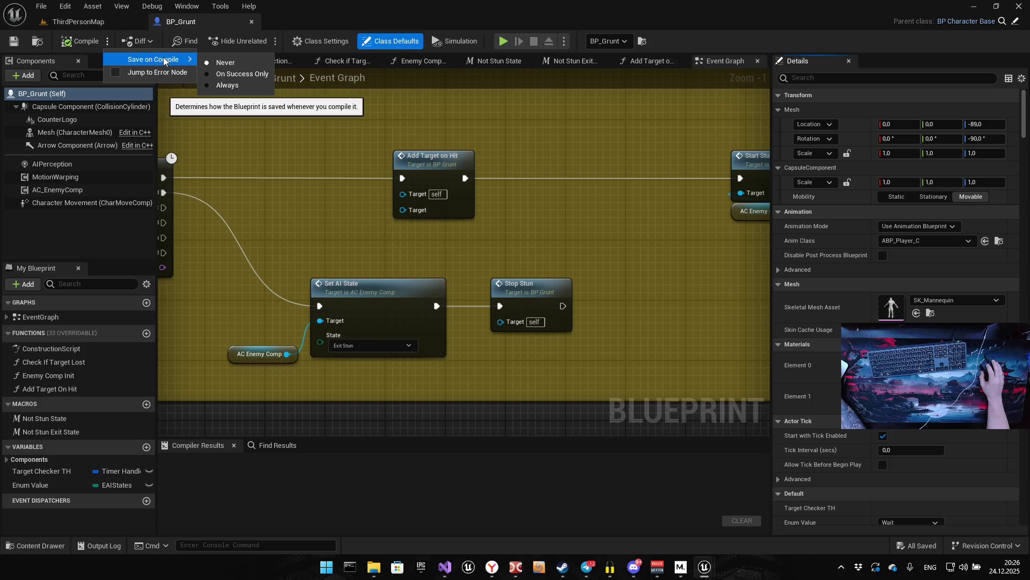
pyautogui.click(243, 75)
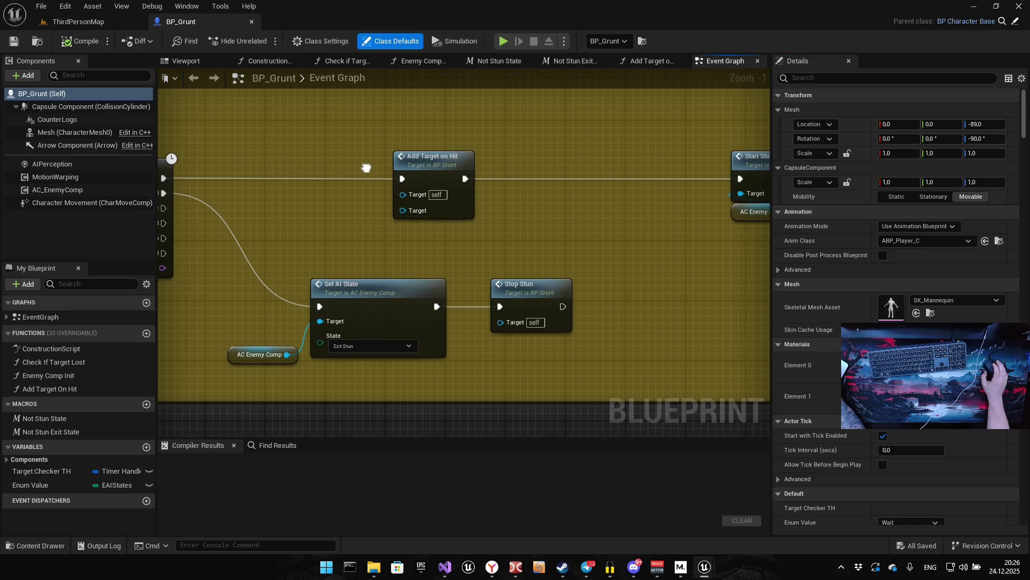
pyautogui.moveTo(367, 170); pyautogui.dragTo(361, 287)
pyautogui.click(59, 189)
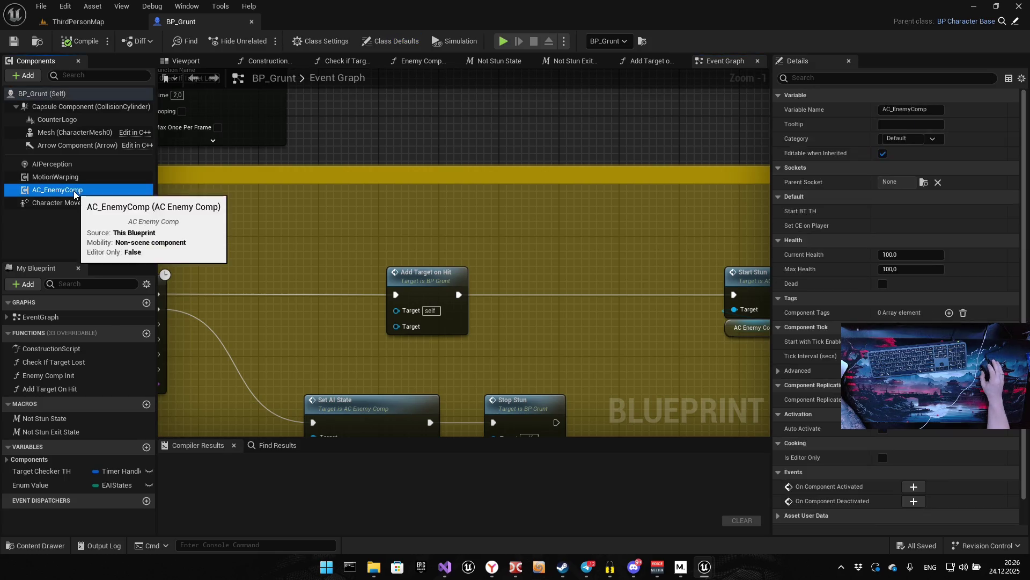
# Open the AC_EnemyComp component's Blueprint and inspect its Event Graph
pyautogui.rightClick(75, 190)
pyautogui.click(123, 330)
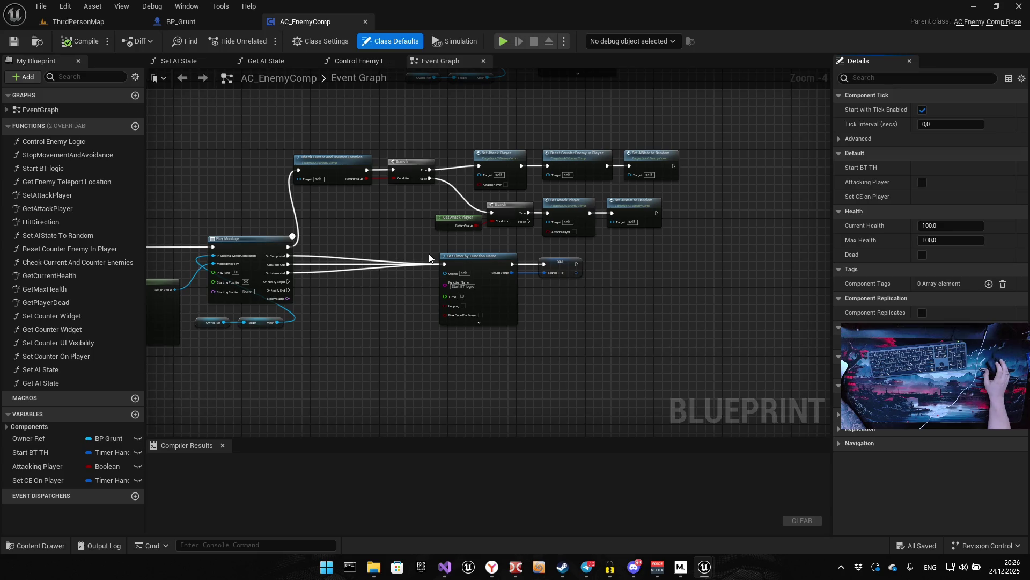
pyautogui.moveTo(435, 258)
pyautogui.mouseDown()
pyautogui.moveTo(481, 269)
pyautogui.moveTo(481, 242)
pyautogui.mouseUp()
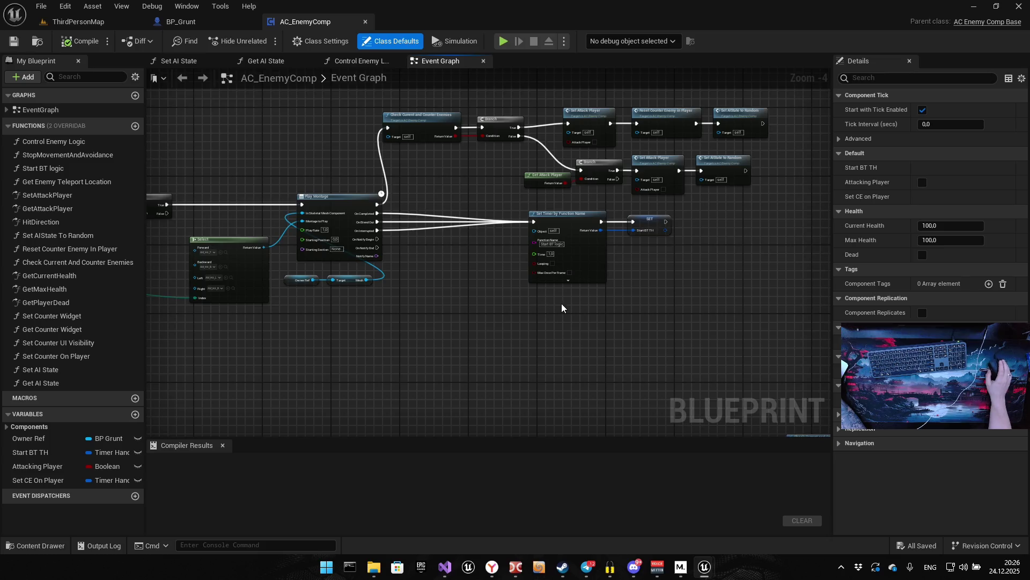
pyautogui.scroll(-4, 553, 303)
pyautogui.scroll(3, 615, 264)
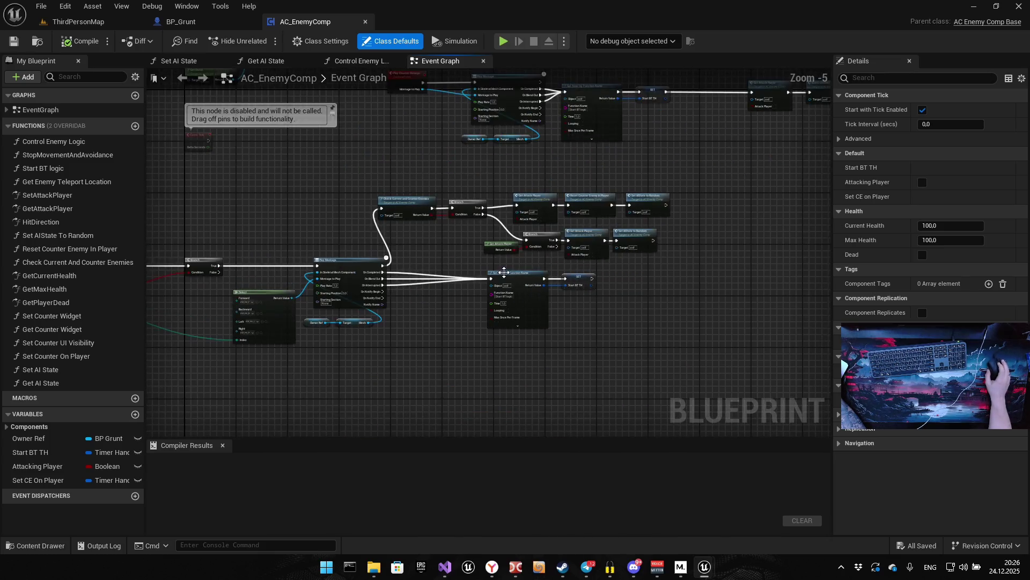
pyautogui.scroll(2, 465, 285)
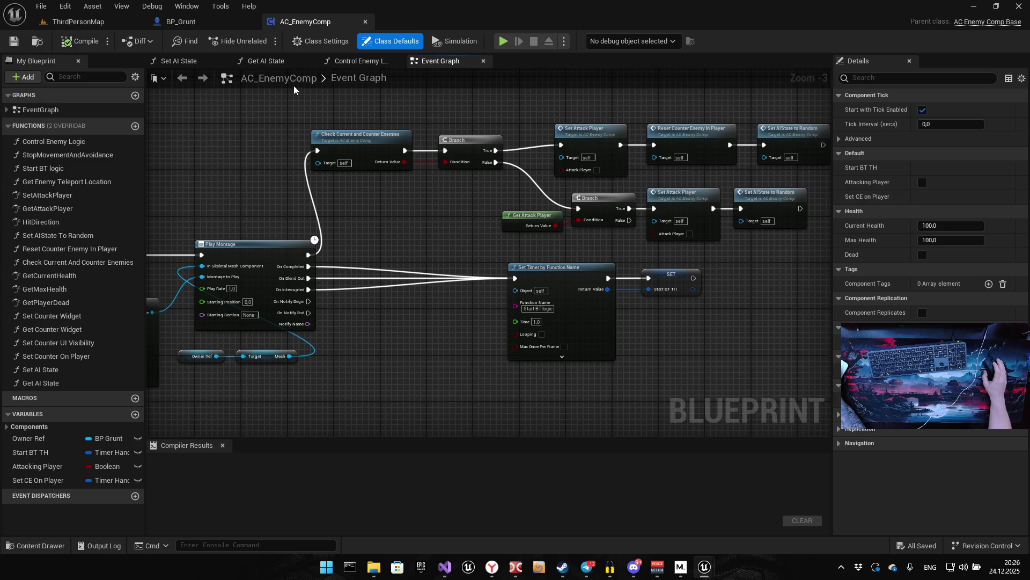
# Go to the Control Enemy Logic graph and open the Stop Movement and Avoidance function
pyautogui.click(343, 62)
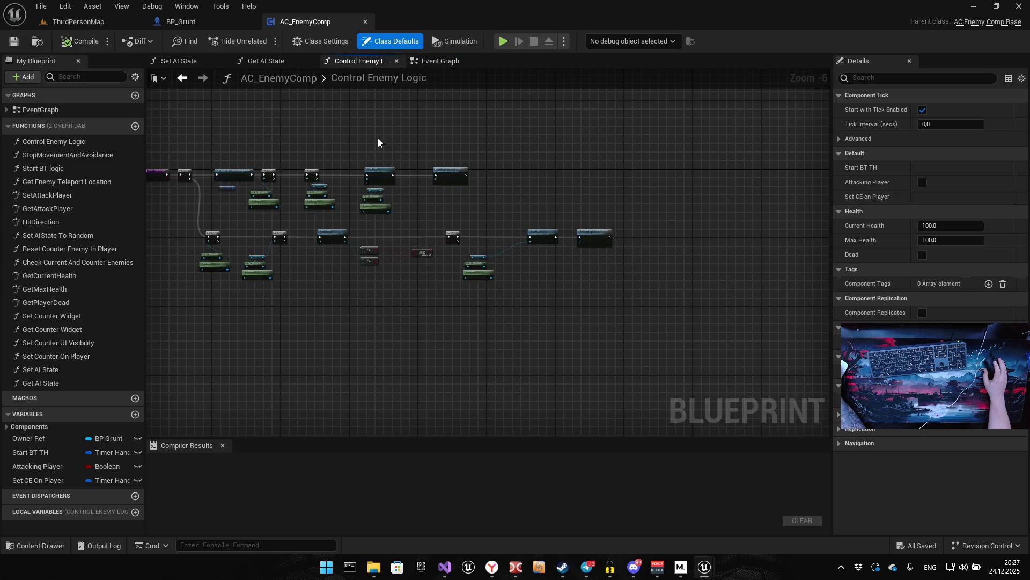
pyautogui.scroll(3, 354, 262)
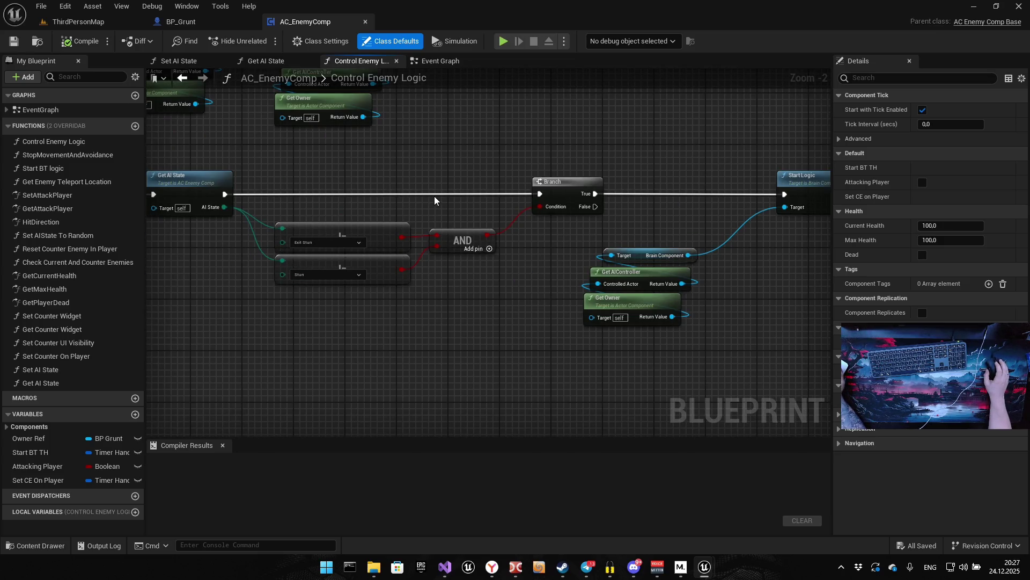
pyautogui.moveTo(372, 204)
pyautogui.mouseDown()
pyautogui.moveTo(417, 202)
pyautogui.moveTo(375, 301)
pyautogui.moveTo(331, 302)
pyautogui.mouseUp()
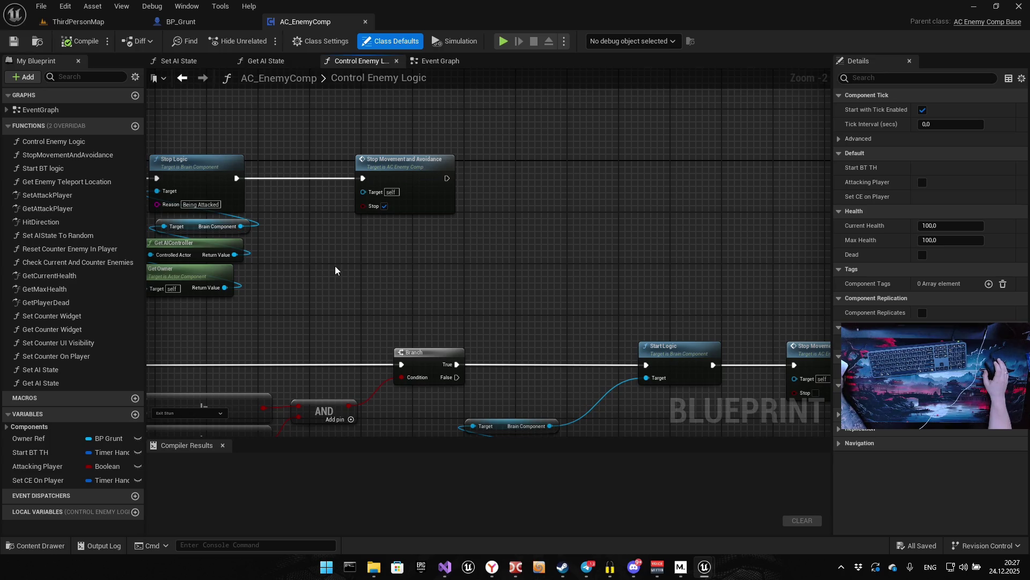
pyautogui.doubleClick(409, 172)
# Delete the Set Movement Mode, Select and Stop nodes from the function graph
pyautogui.scroll(2, 462, 283)
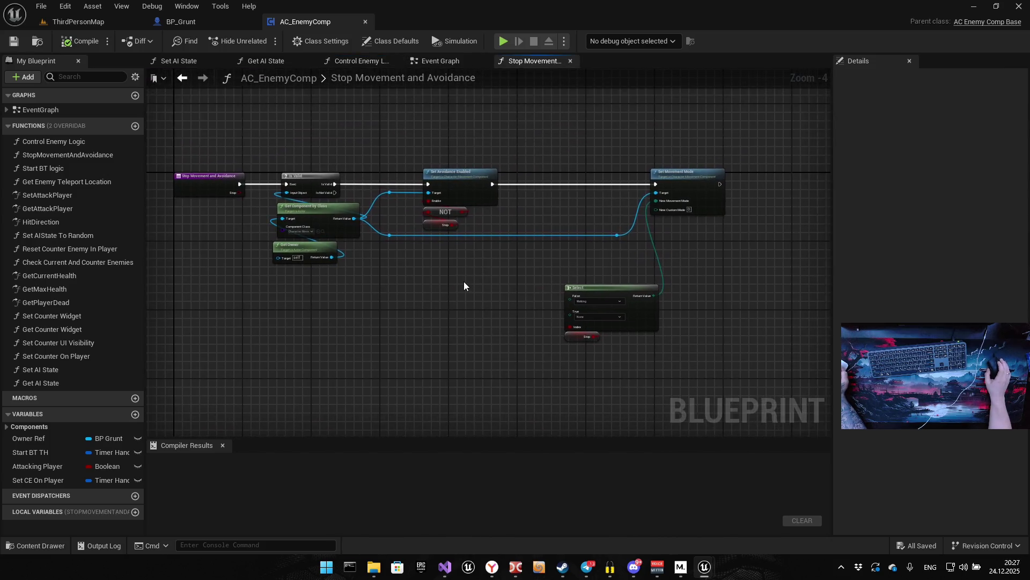
pyautogui.moveTo(385, 278)
pyautogui.mouseDown()
pyautogui.moveTo(471, 301)
pyautogui.moveTo(315, 279)
pyautogui.mouseUp()
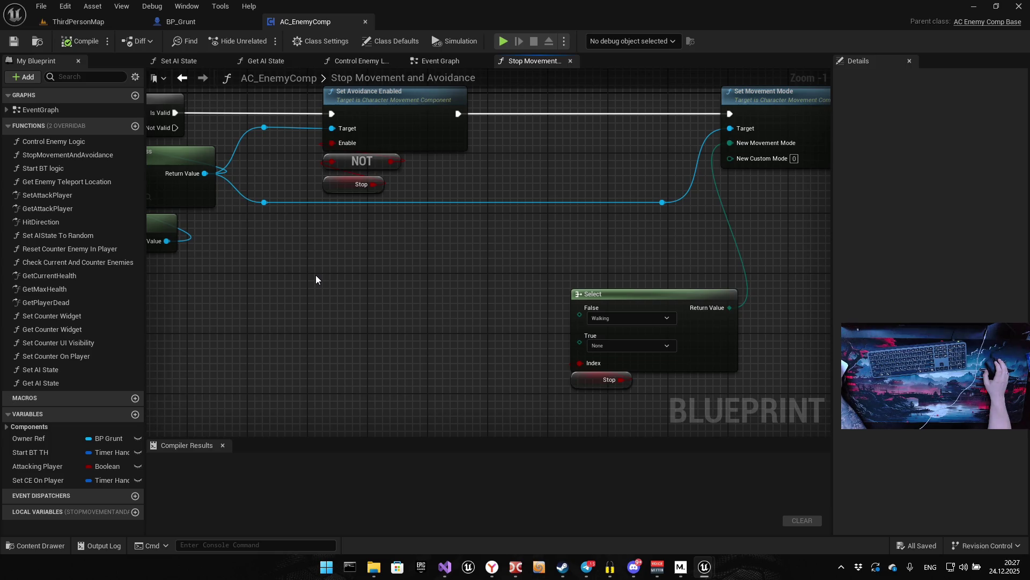
pyautogui.moveTo(315, 275)
pyautogui.mouseDown()
pyautogui.moveTo(191, 299)
pyautogui.moveTo(260, 291)
pyautogui.mouseUp()
pyautogui.scroll(-3, 338, 290)
pyautogui.moveTo(345, 190)
pyautogui.mouseDown()
pyautogui.moveTo(439, 333)
pyautogui.moveTo(510, 393)
pyautogui.mouseUp()
pyautogui.press('Delete')
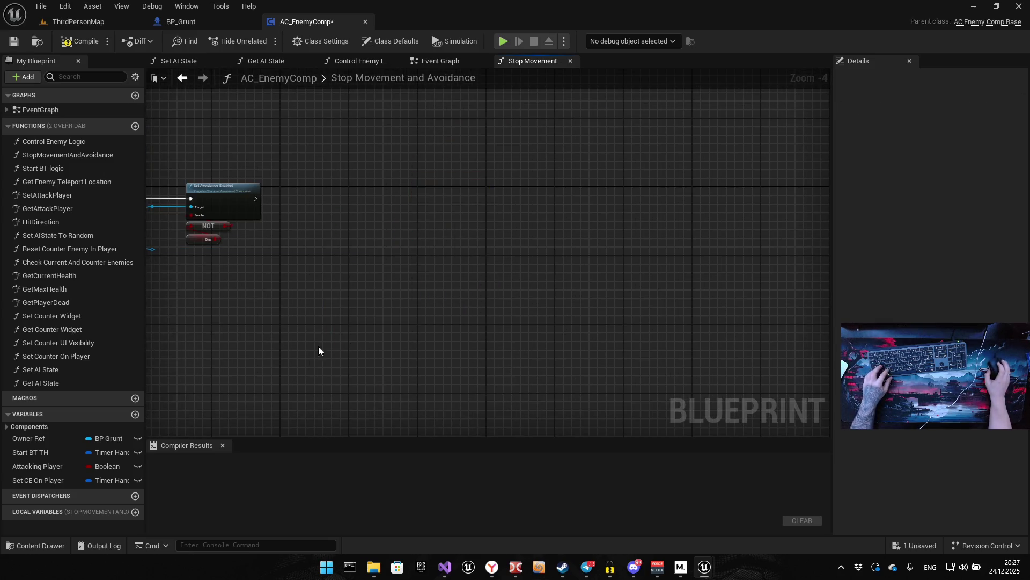
# Delete the dangling reroute node, compile and save AC_EnemyComp, and start a playtest
pyautogui.moveTo(255, 351)
pyautogui.mouseDown()
pyautogui.moveTo(421, 346)
pyautogui.moveTo(409, 344)
pyautogui.moveTo(414, 332)
pyautogui.mouseUp()
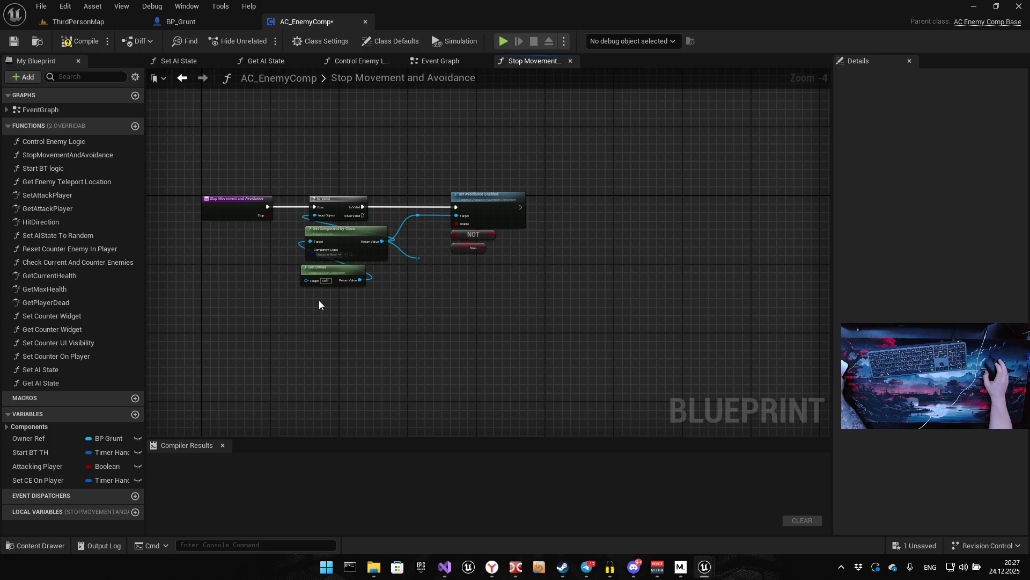
pyautogui.scroll(4, 349, 290)
pyautogui.click(493, 324)
pyautogui.press('Delete')
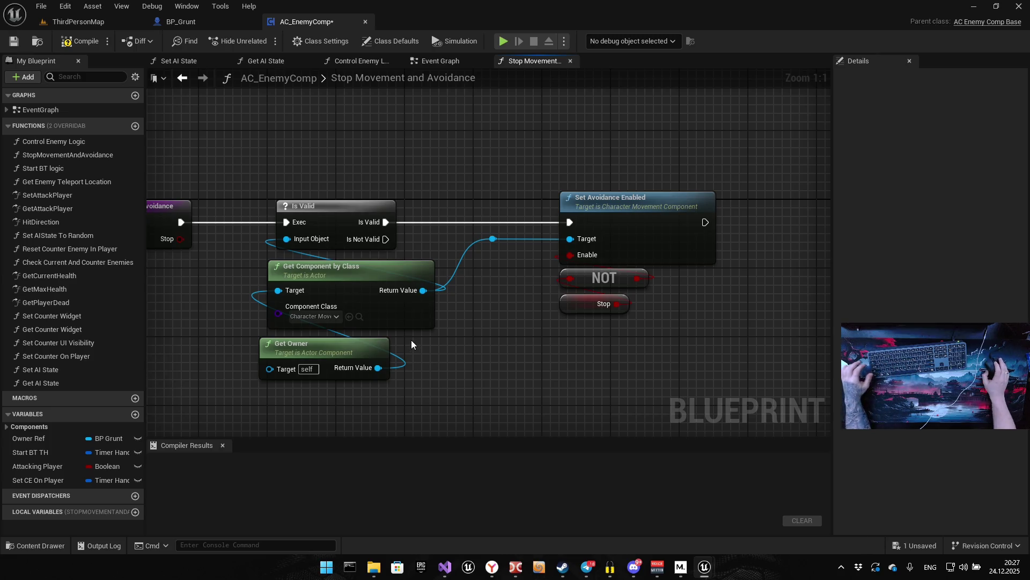
pyautogui.hotkey('ctrl', 's')
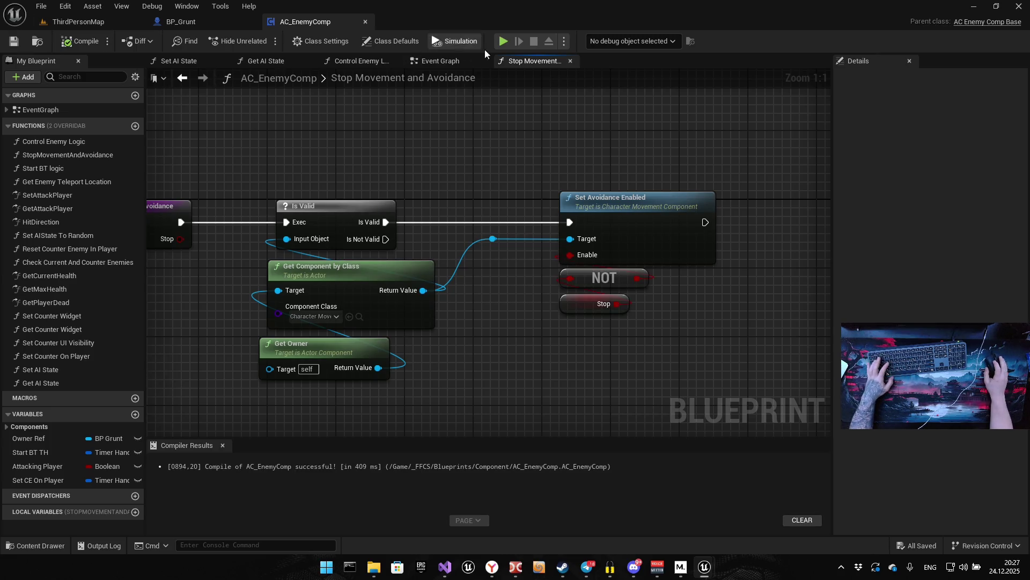
pyautogui.click(504, 41)
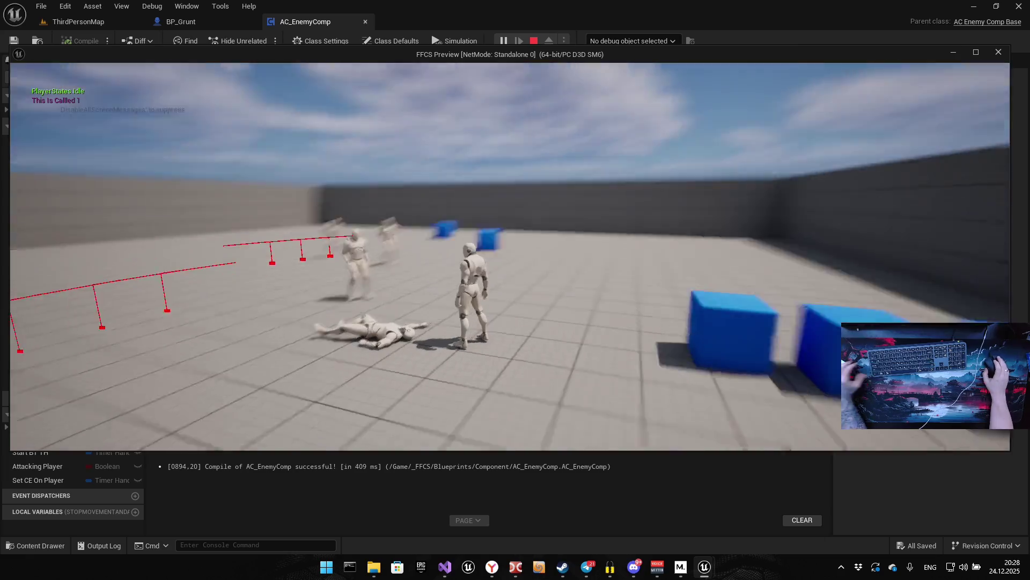
# End the playtest and return to the Stop Movement and Avoidance function graph
pyautogui.press('Escape')
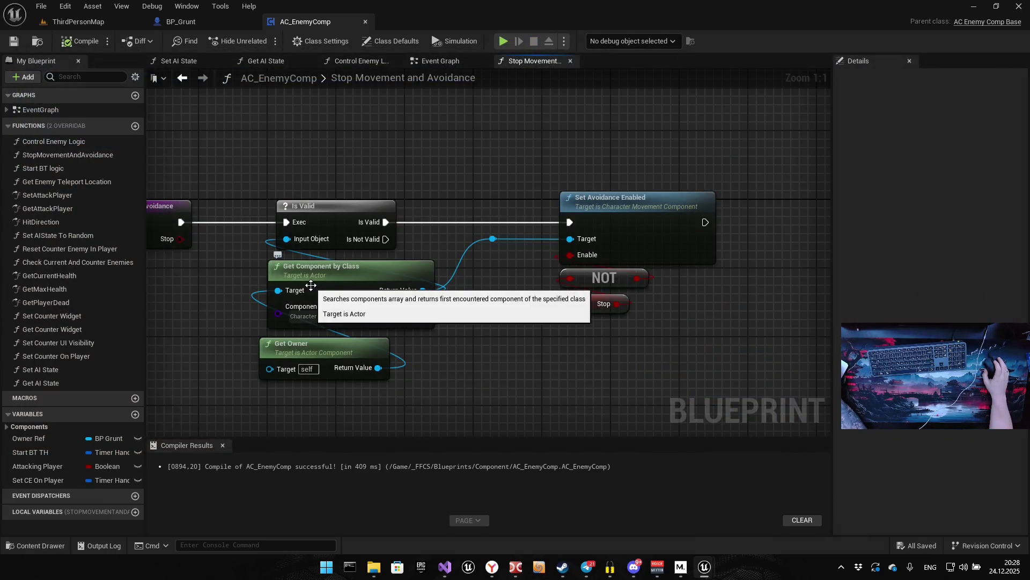
# Move BP_Grunt's Get Component by Class node down-right in the Event Graph, then compile and save
pyautogui.click(211, 22)
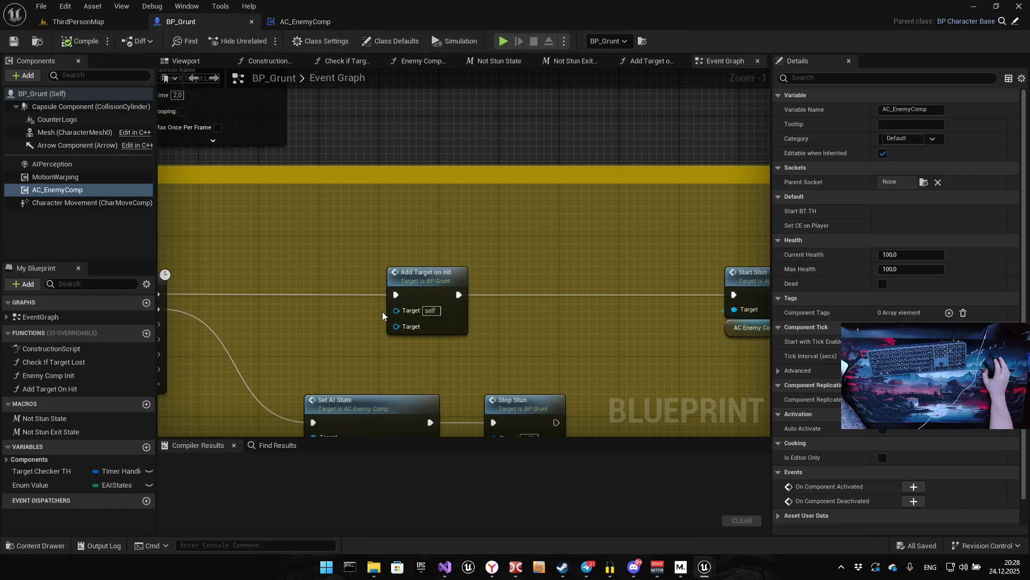
pyautogui.scroll(-2, 387, 314)
pyautogui.moveTo(446, 231); pyautogui.dragTo(407, 336)
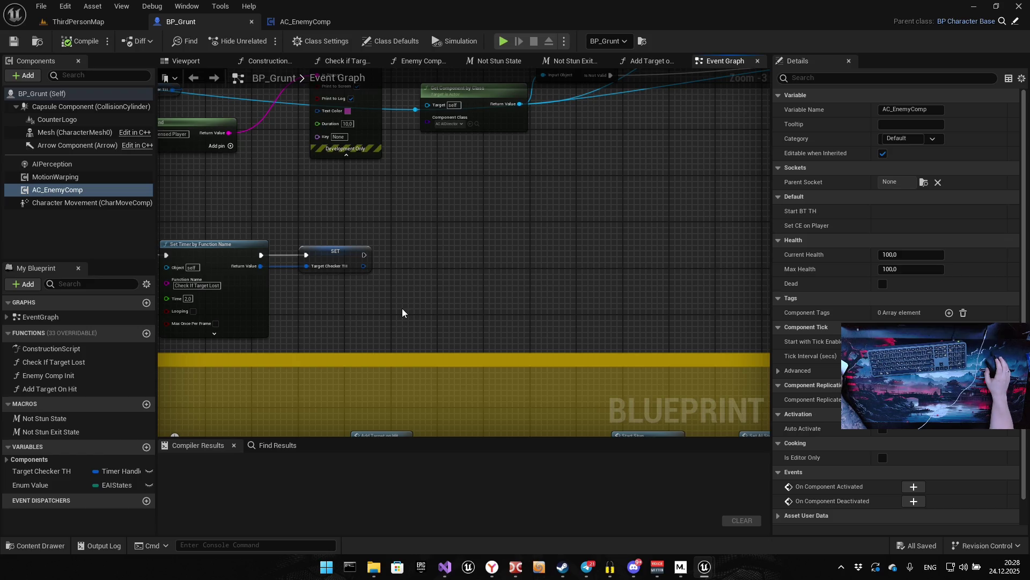
pyautogui.moveTo(363, 323); pyautogui.dragTo(570, 297)
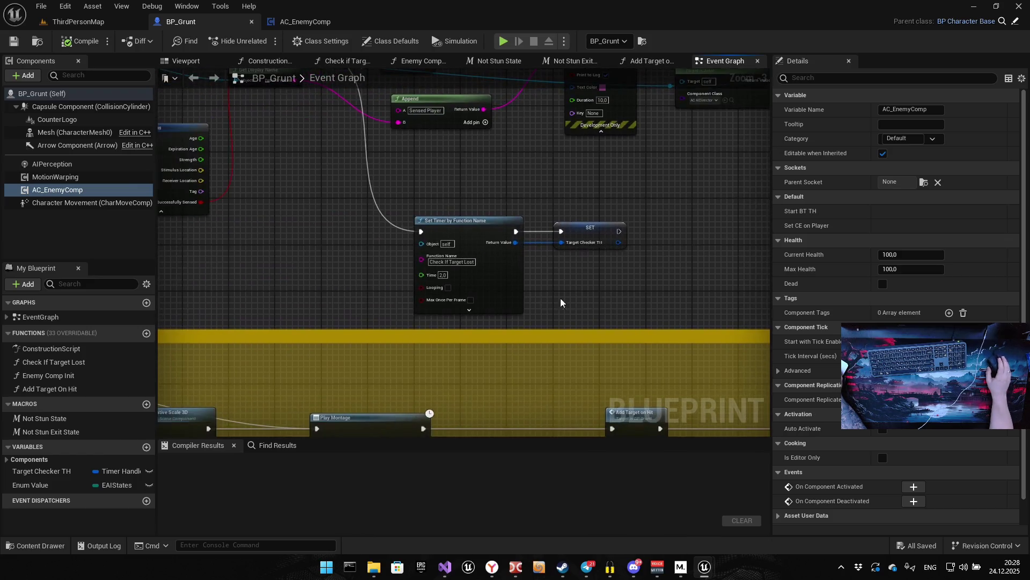
pyautogui.scroll(-5, 385, 325)
pyautogui.moveTo(385, 325); pyautogui.dragTo(521, 257)
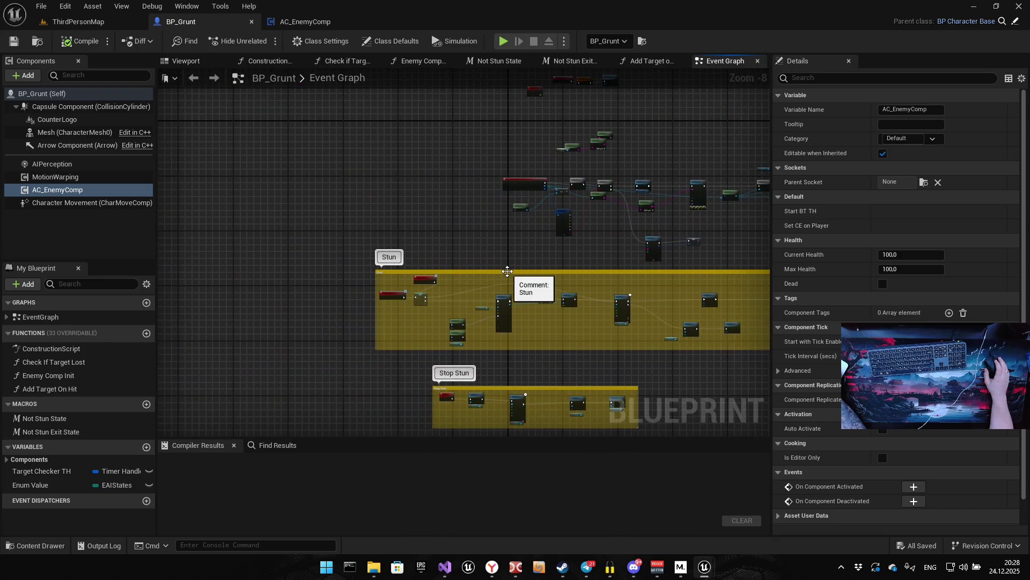
pyautogui.moveTo(588, 263)
pyautogui.mouseDown()
pyautogui.moveTo(368, 223)
pyautogui.moveTo(590, 263)
pyautogui.mouseUp()
pyautogui.scroll(7, 360, 258)
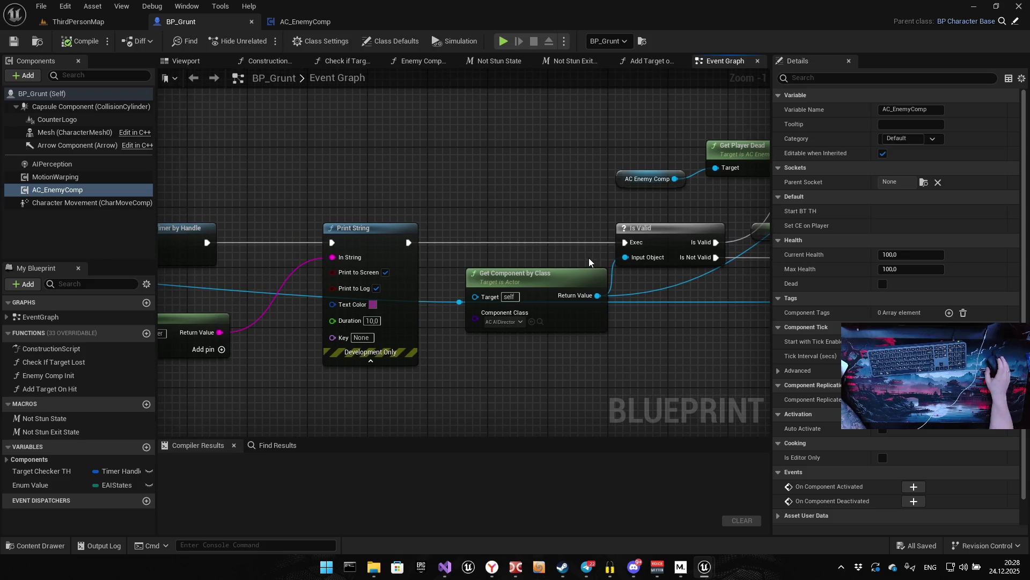
pyautogui.moveTo(527, 276); pyautogui.dragTo(572, 344)
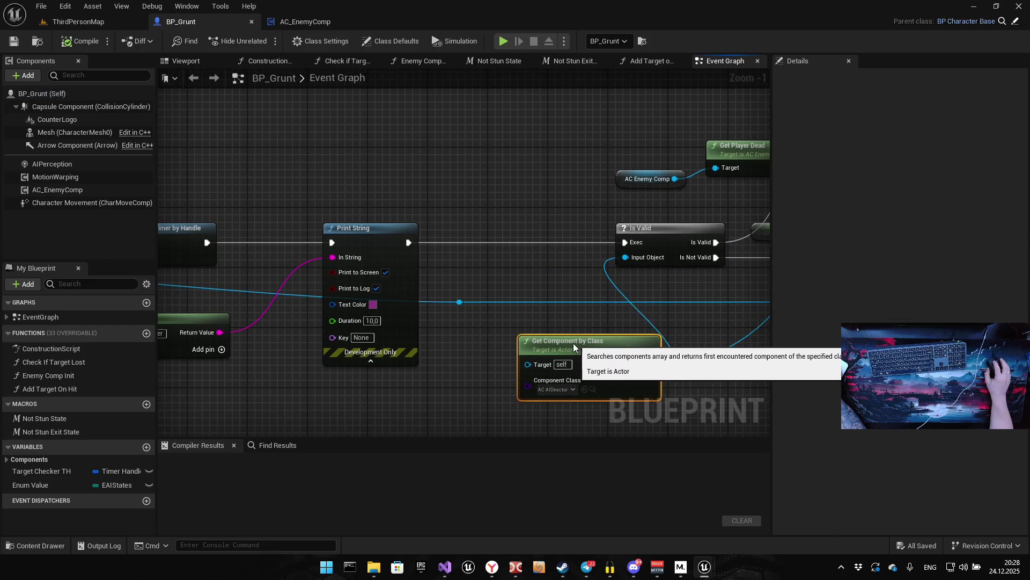
pyautogui.moveTo(601, 305)
pyautogui.mouseDown()
pyautogui.moveTo(435, 226)
pyautogui.moveTo(482, 208)
pyautogui.mouseUp()
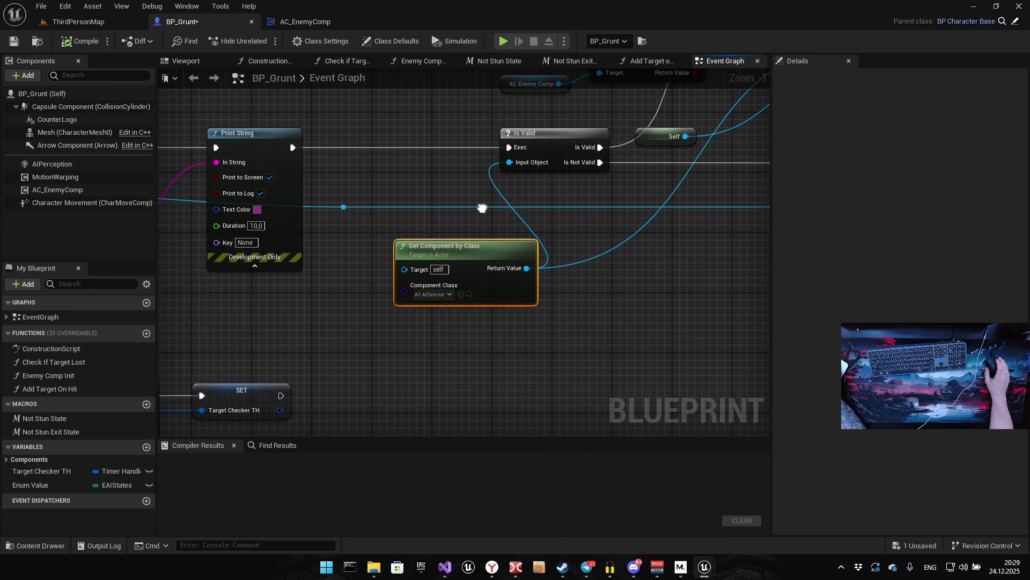
pyautogui.moveTo(267, 214); pyautogui.dragTo(533, 216)
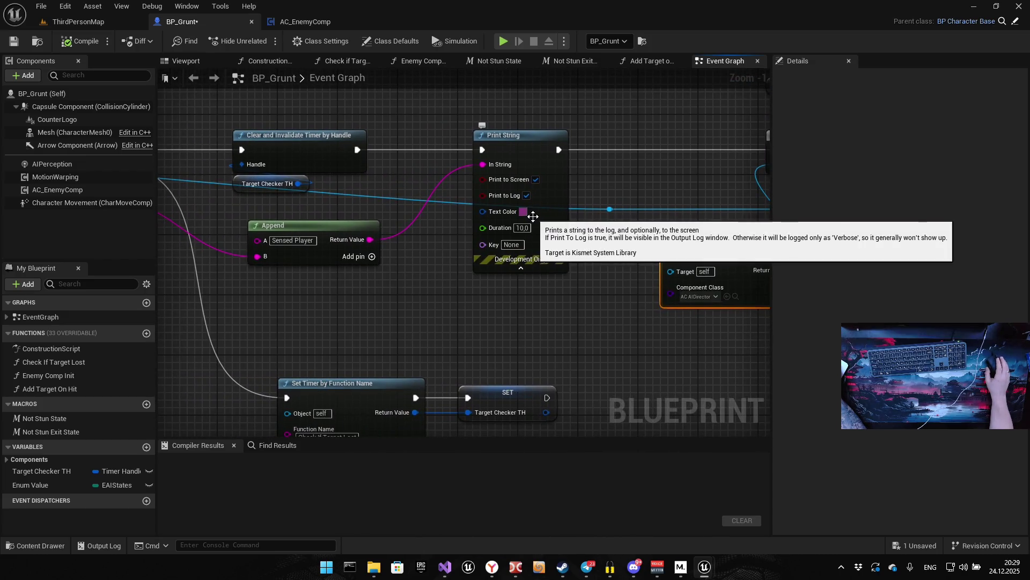
pyautogui.moveTo(591, 238)
pyautogui.mouseDown()
pyautogui.moveTo(396, 213)
pyautogui.moveTo(475, 246)
pyautogui.mouseUp()
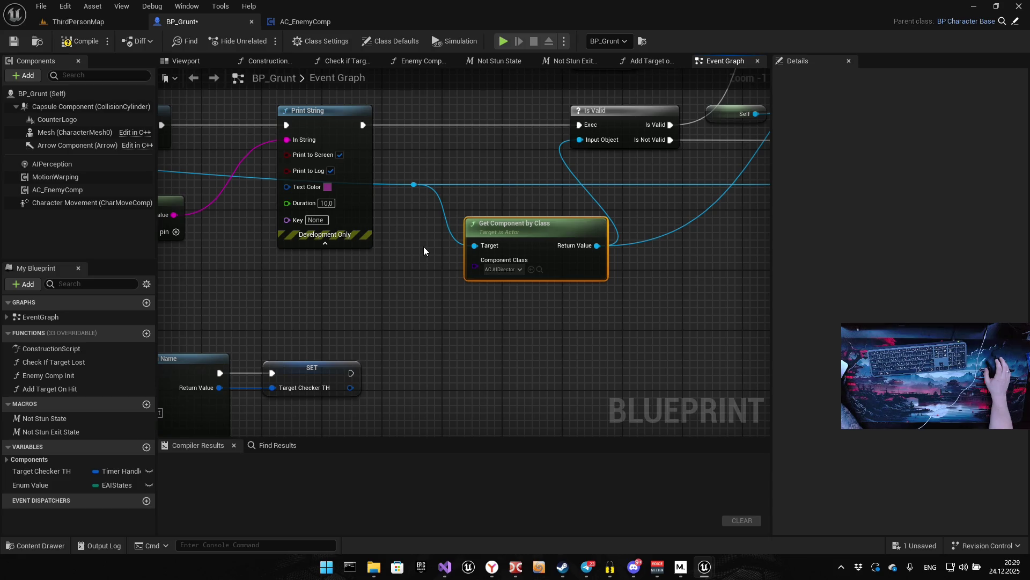
pyautogui.scroll(1, 515, 293)
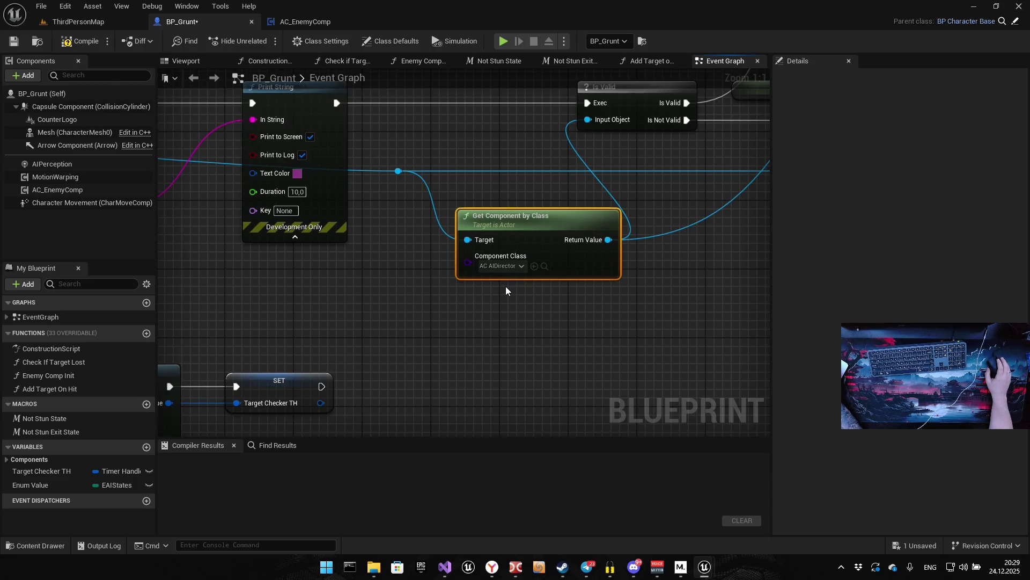
pyautogui.click(86, 41)
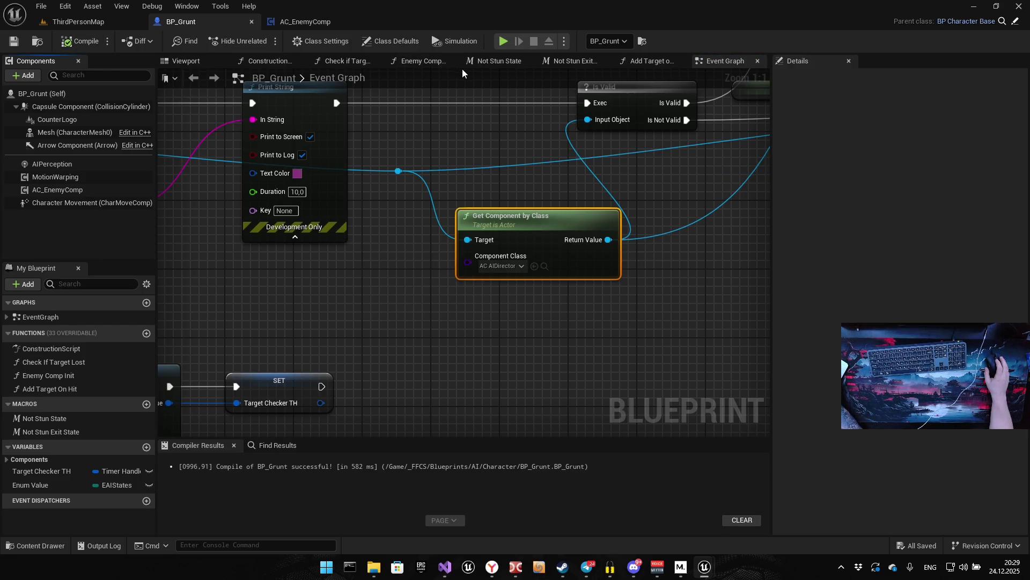
# Playtest the level: walk to the enemies, attack one, retreat, then stop the session
pyautogui.click(504, 41)
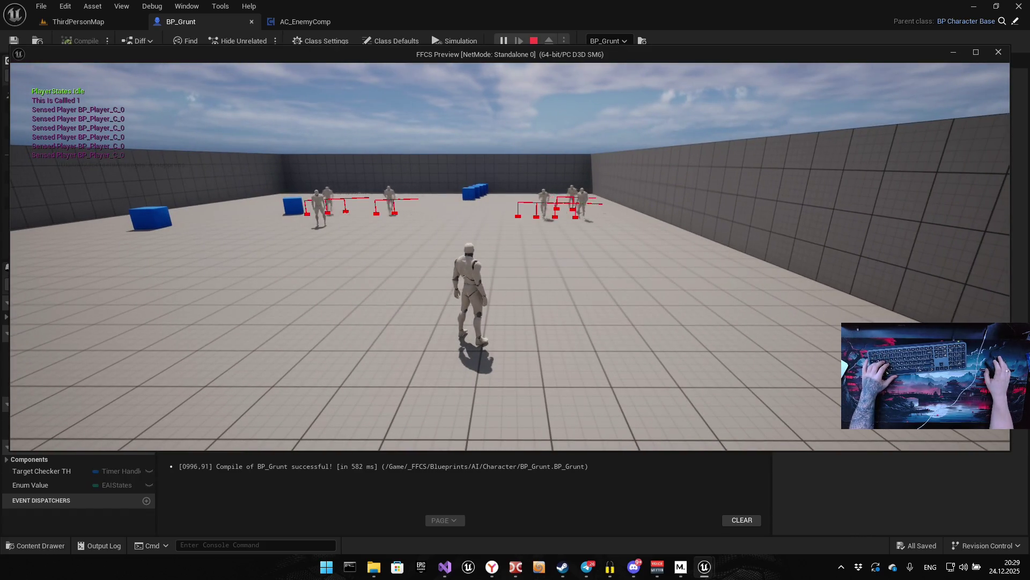
pyautogui.press('w')
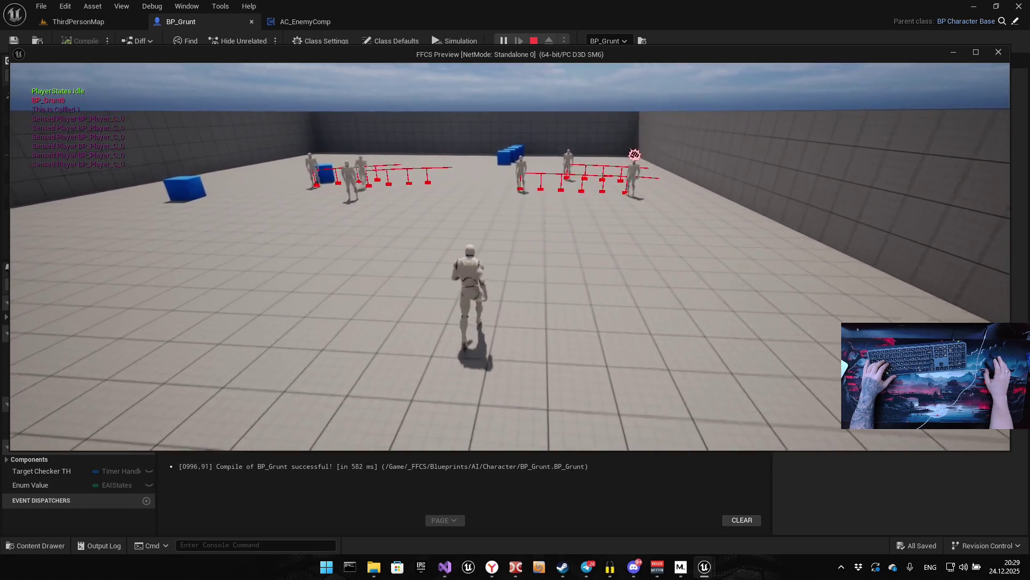
pyautogui.click(510, 256)
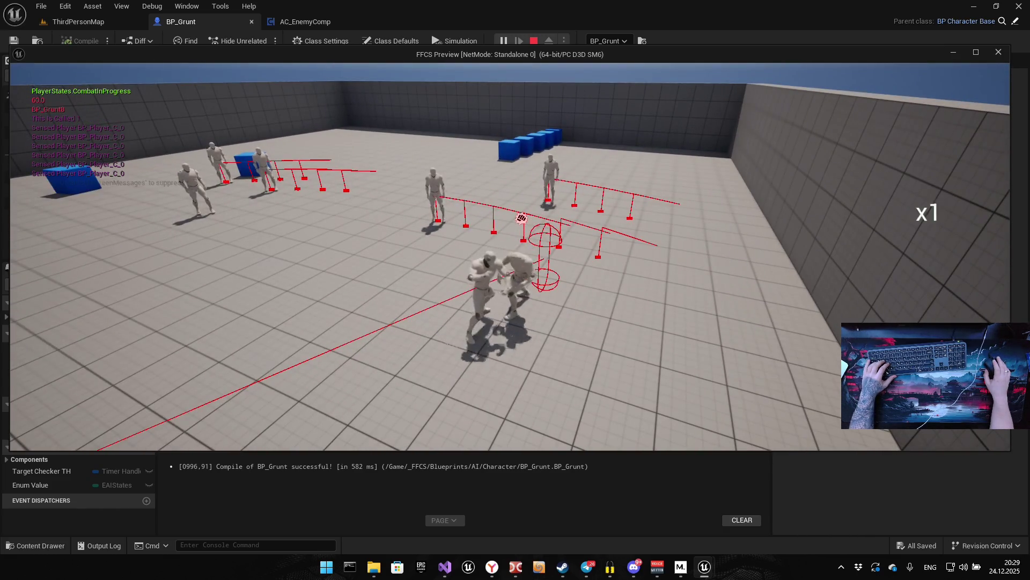
pyautogui.press('s')
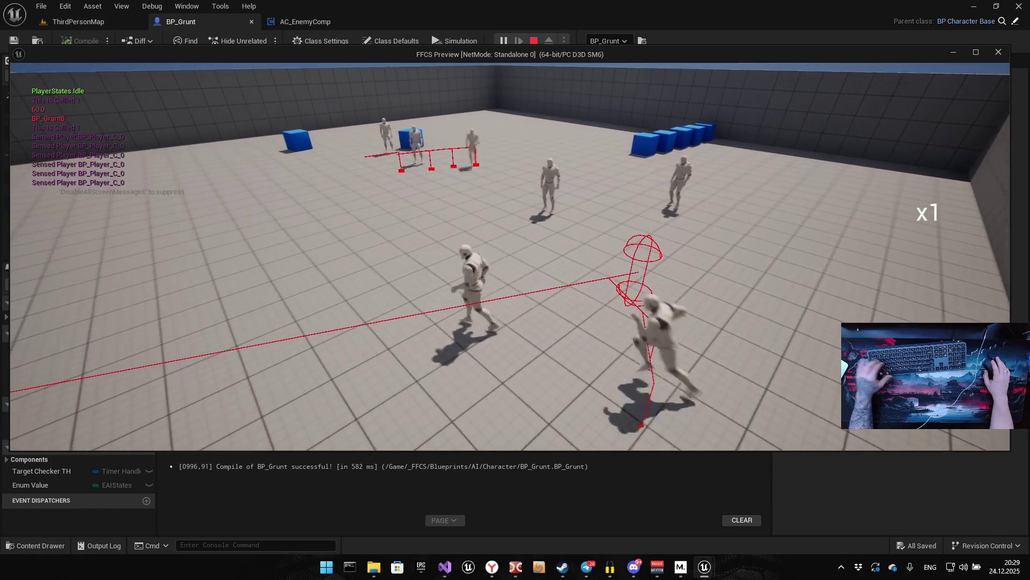
pyautogui.press('s')
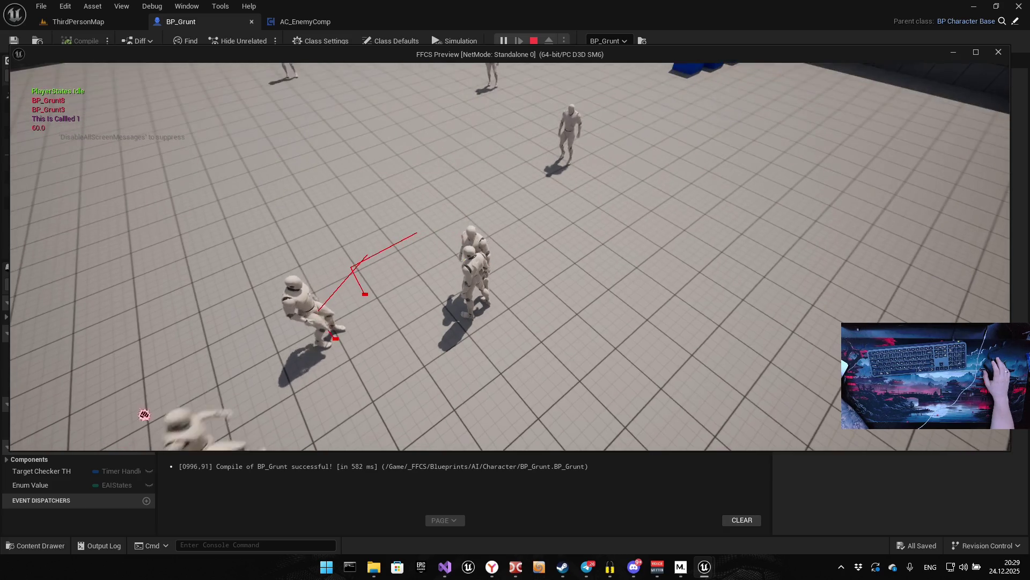
pyautogui.press('Escape')
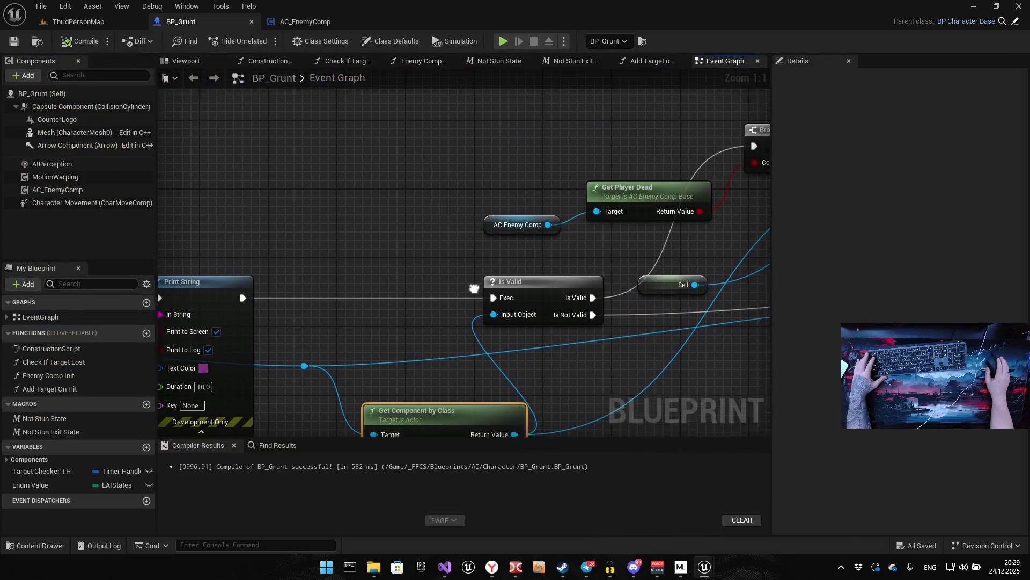
# Rewire Get Component by Class's Target input from self to the reroute wire, then compile and save BP_Grunt
pyautogui.scroll(-1, 305, 313)
pyautogui.moveTo(366, 286); pyautogui.dragTo(299, 286)
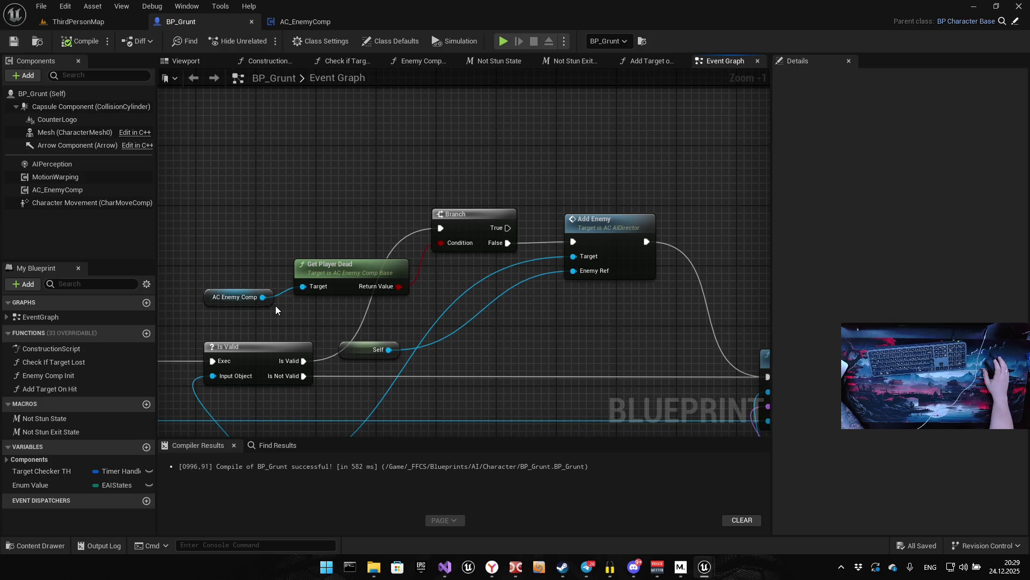
pyautogui.moveTo(238, 310); pyautogui.dragTo(420, 234)
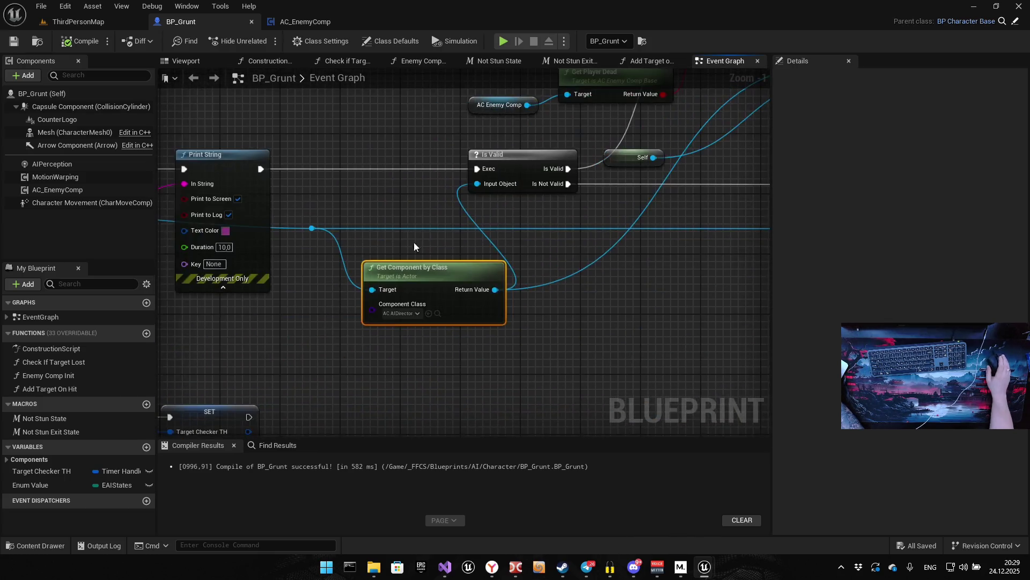
pyautogui.keyDown('alt'); pyautogui.click(371, 290); pyautogui.keyUp('alt')
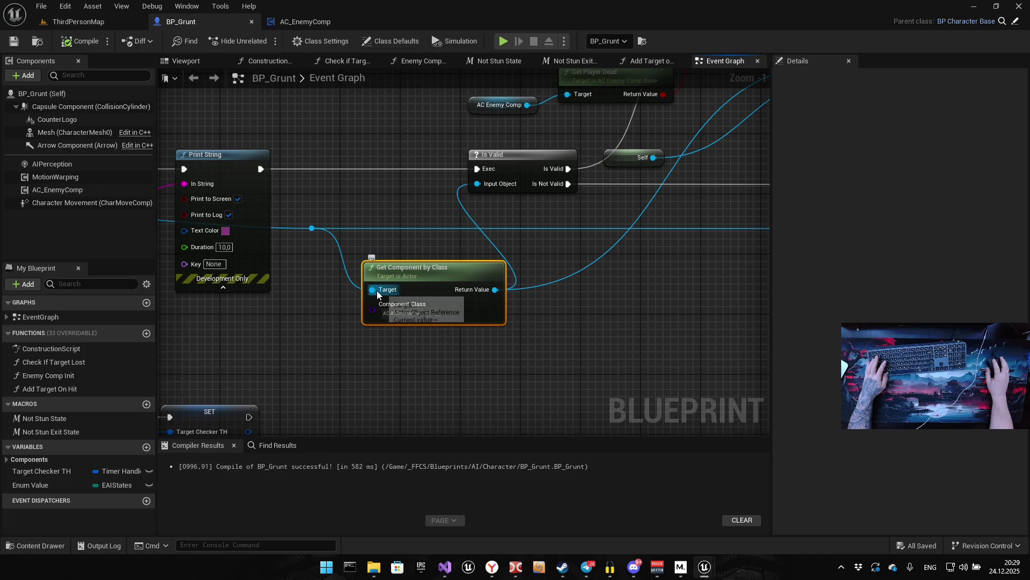
pyautogui.moveTo(495, 309); pyautogui.dragTo(403, 311)
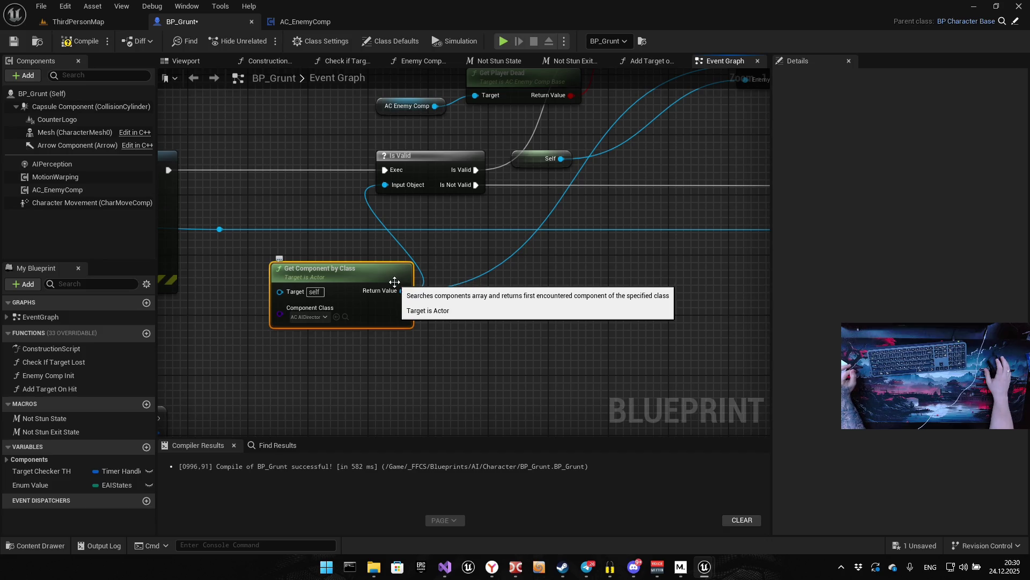
pyautogui.moveTo(395, 280); pyautogui.dragTo(438, 263)
pyautogui.moveTo(327, 219); pyautogui.dragTo(387, 281)
pyautogui.moveTo(562, 281); pyautogui.dragTo(558, 272)
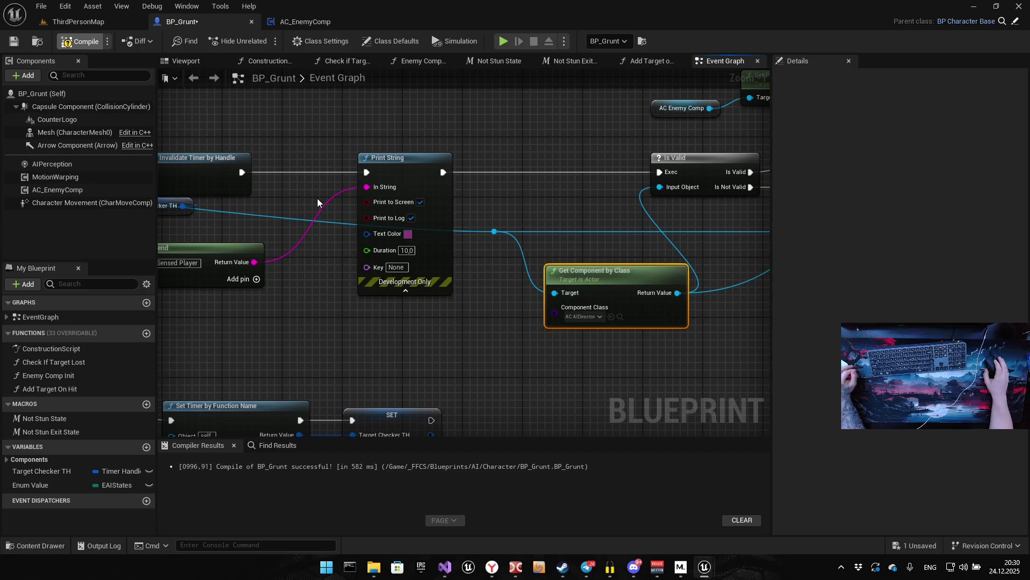
pyautogui.hotkey('ctrl', 's')
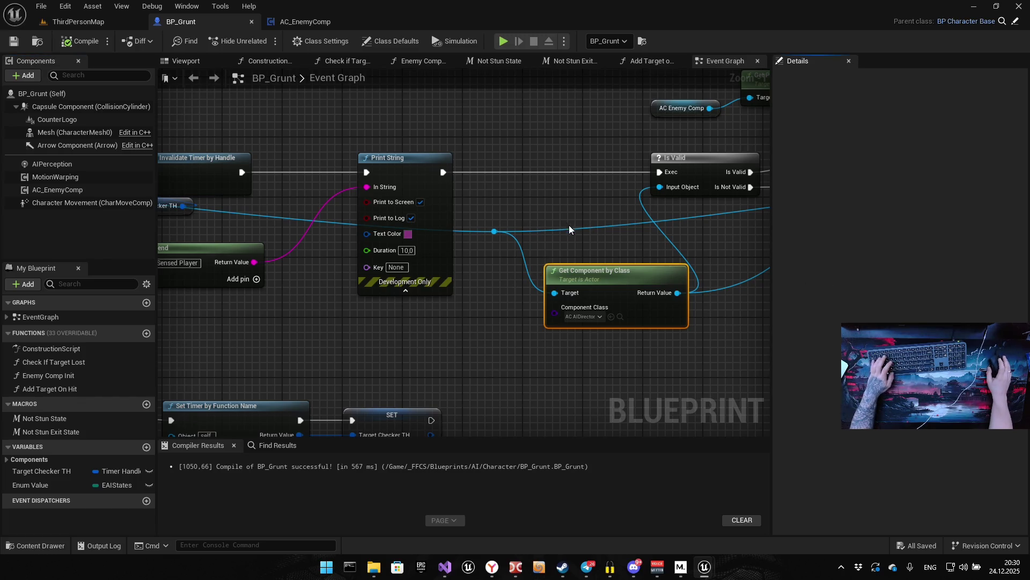
# Switch to the ThirdPersonMap level and bring up its World Settings panel
pyautogui.click(81, 22)
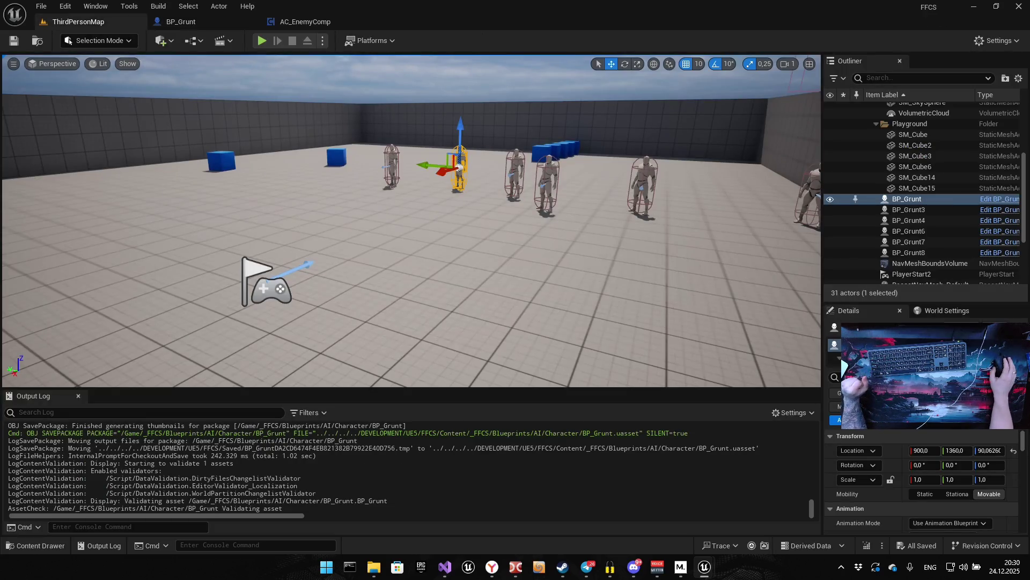
pyautogui.click(944, 311)
pyautogui.scroll(-10, 935, 444)
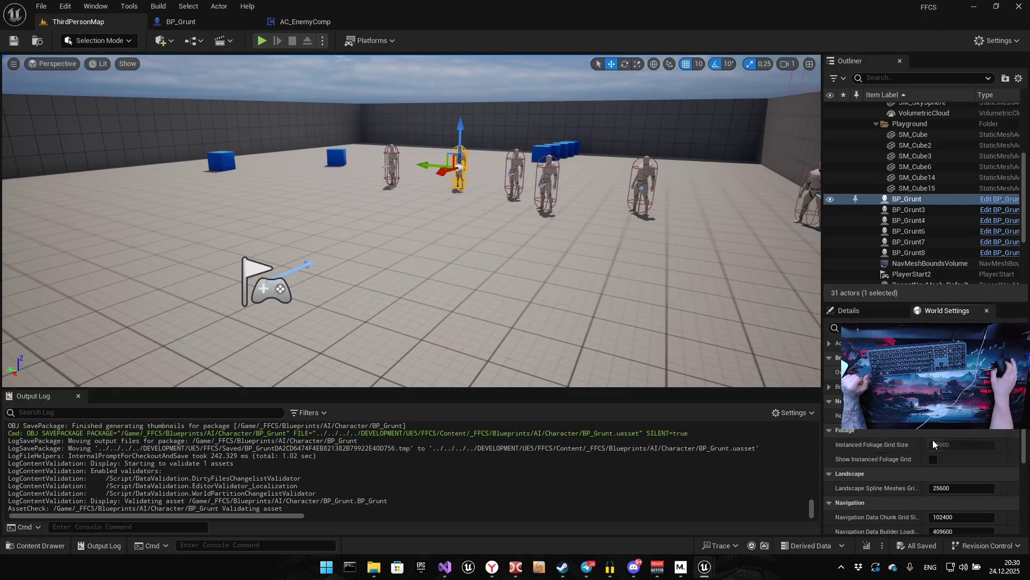
pyautogui.scroll(-5, 935, 444)
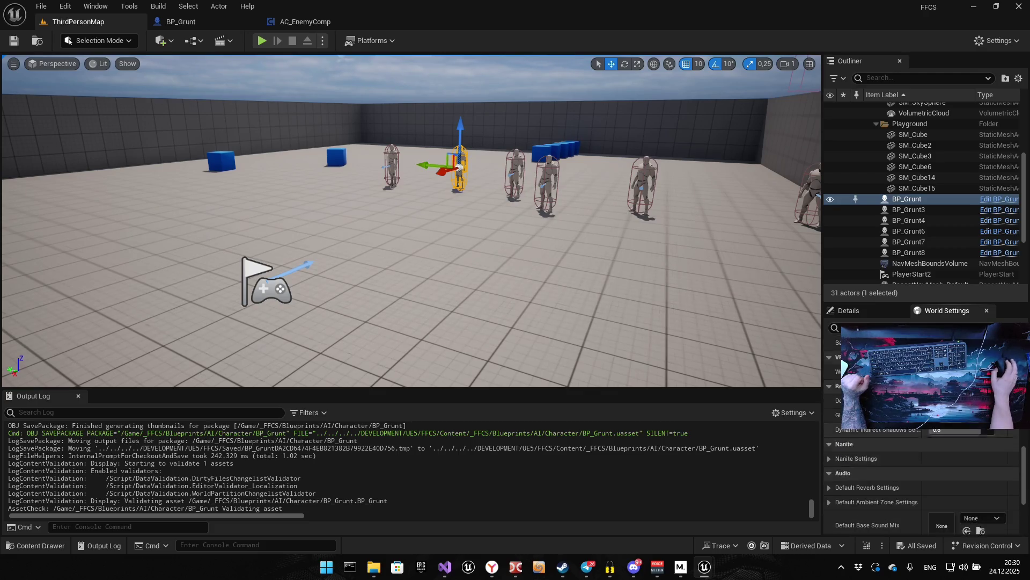
pyautogui.click(875, 311)
pyautogui.scroll(-8, 917, 459)
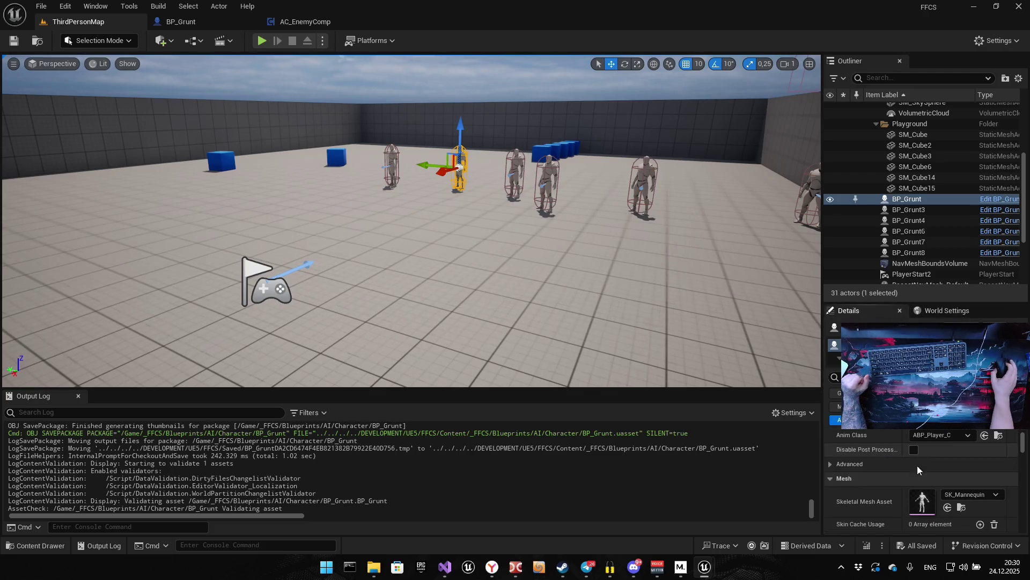
pyautogui.scroll(-6, 933, 480)
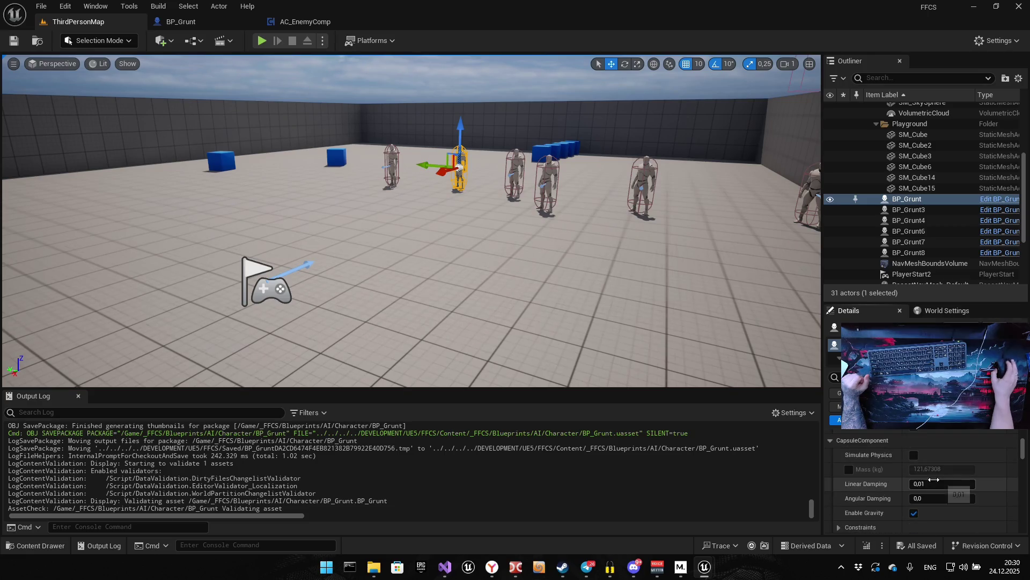
pyautogui.moveTo(1023, 451)
pyautogui.mouseDown()
pyautogui.moveTo(1022, 477)
pyautogui.moveTo(1019, 430)
pyautogui.mouseUp()
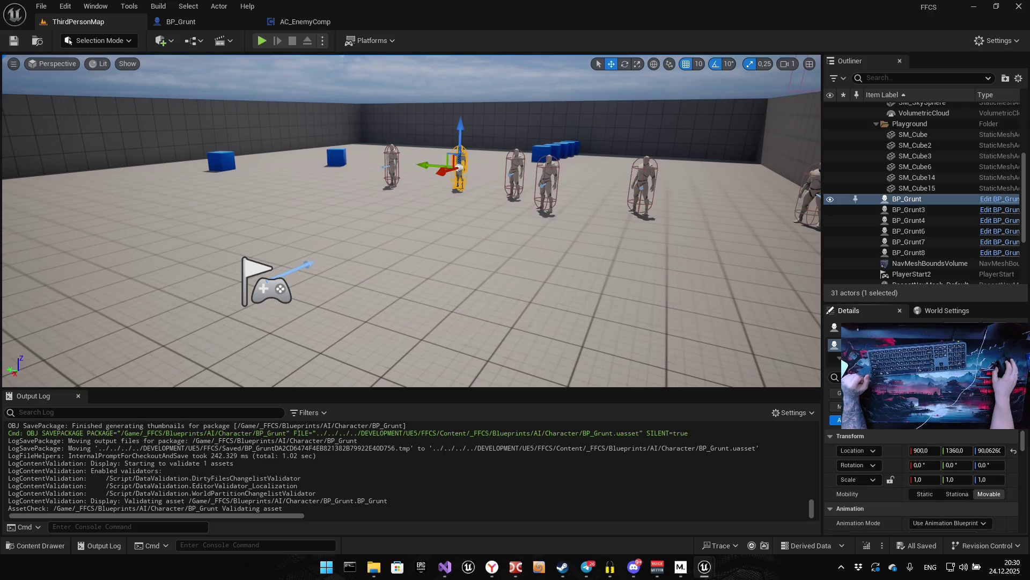
pyautogui.click(942, 311)
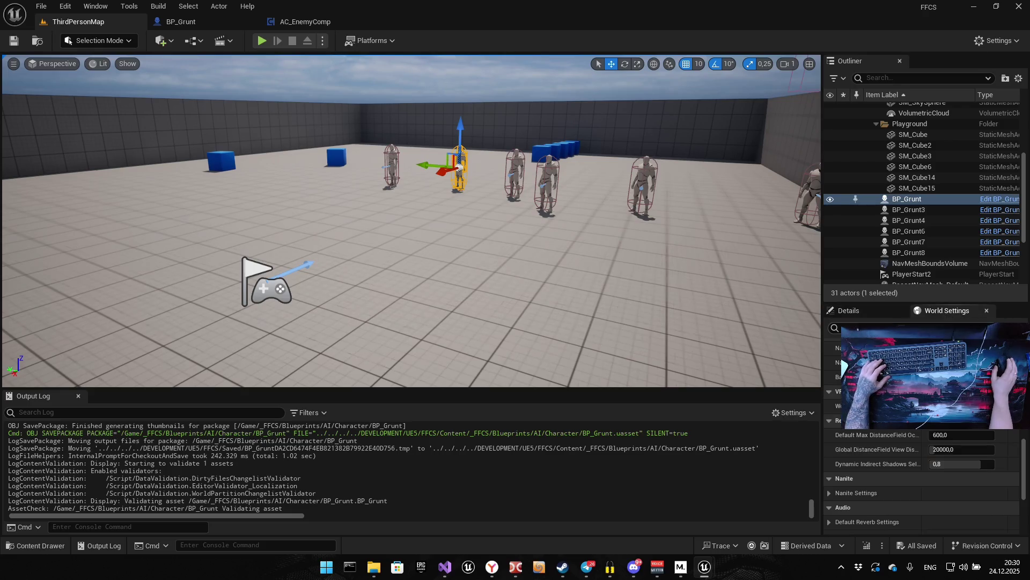
pyautogui.scroll(3, 922, 456)
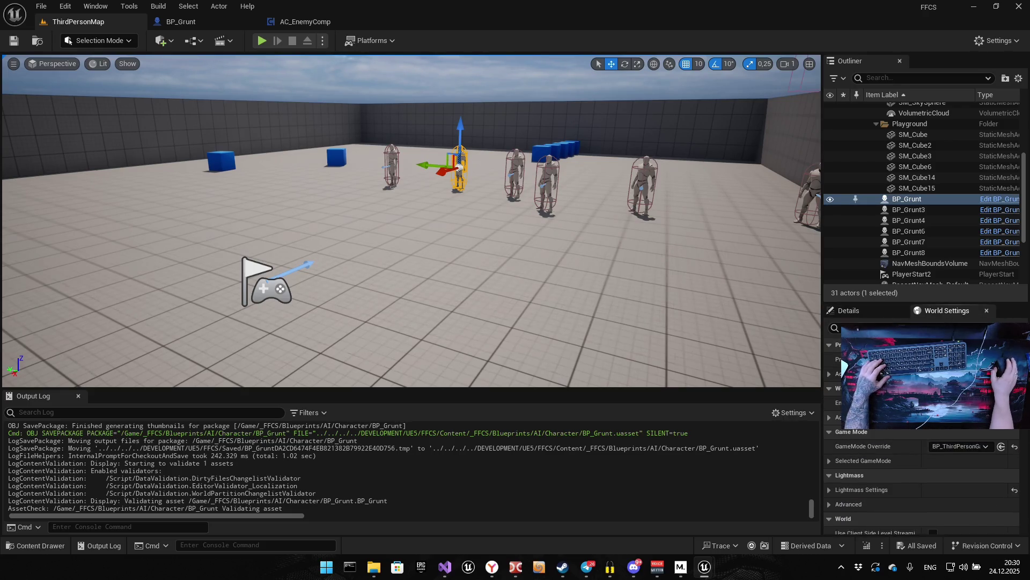
# Expand Selected GameMode, browse to the BP_Player default pawn asset and open it
pyautogui.click(830, 460)
pyautogui.scroll(-2, 896, 435)
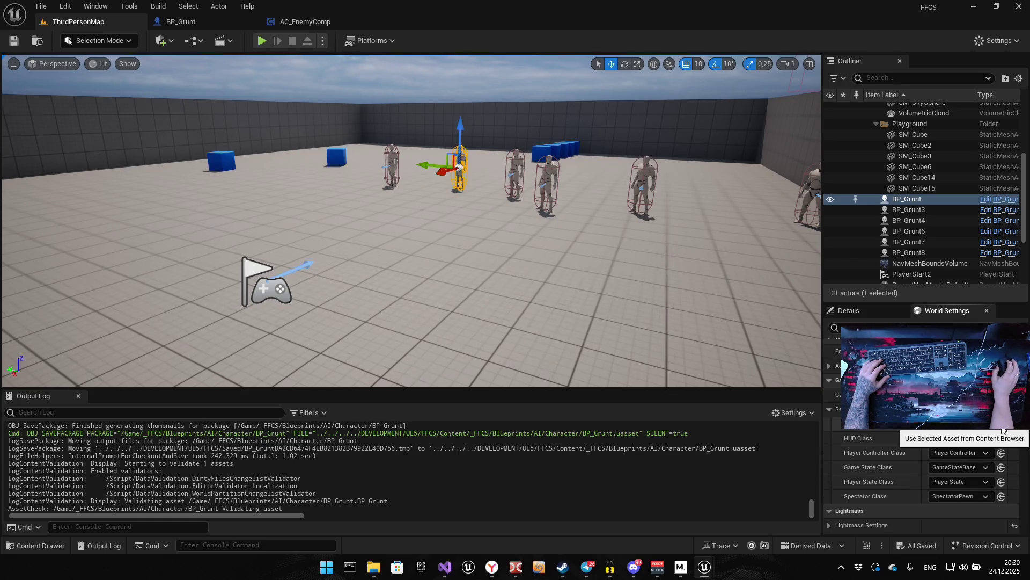
pyautogui.click(969, 427)
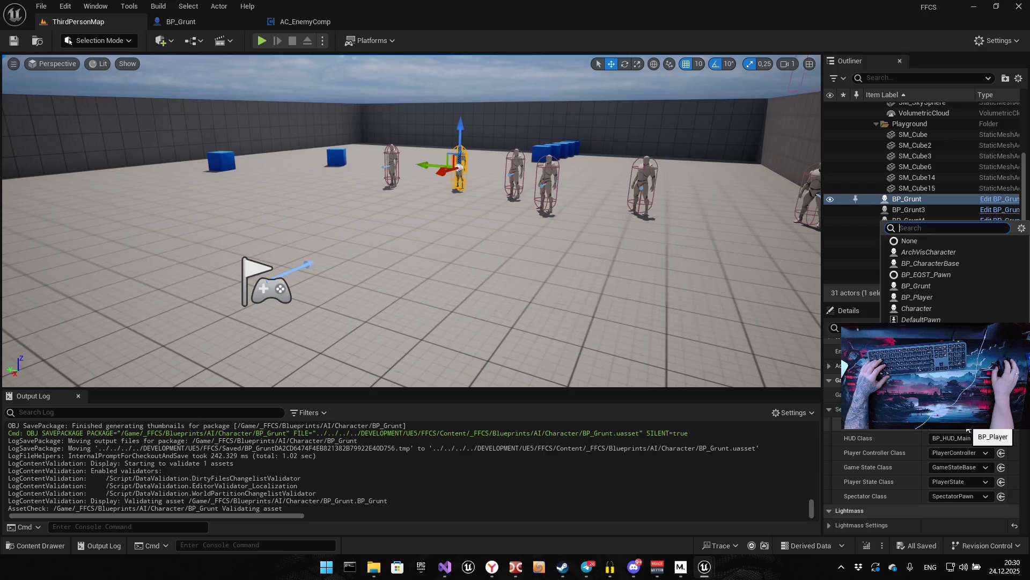
pyautogui.press('Escape')
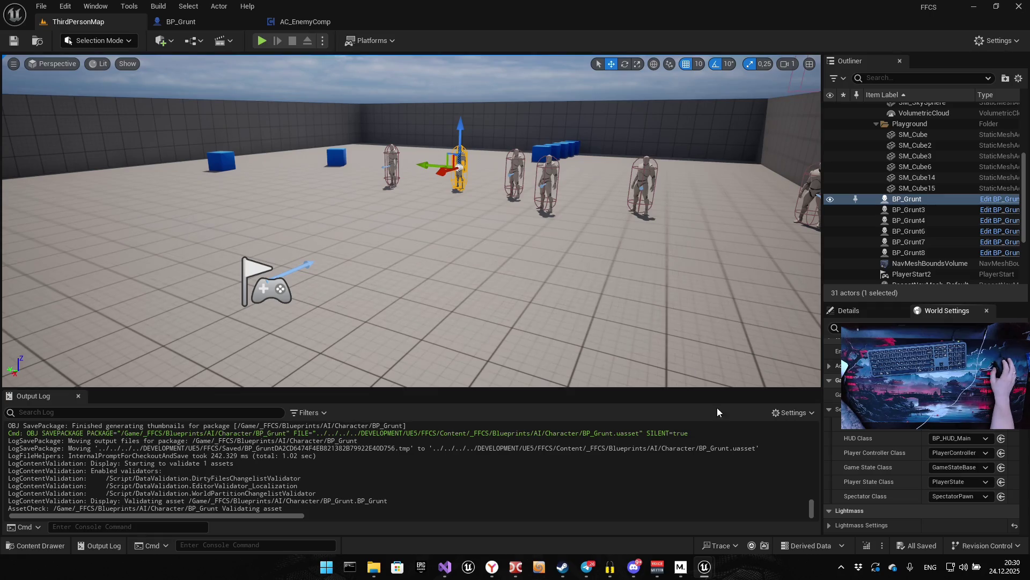
pyautogui.moveTo(822, 407); pyautogui.dragTo(769, 408)
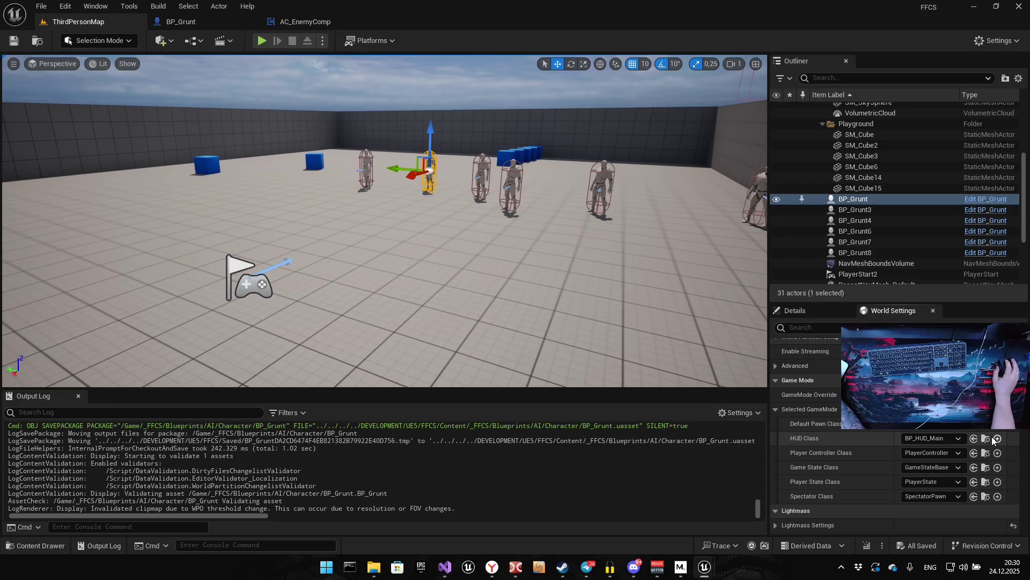
pyautogui.click(986, 425)
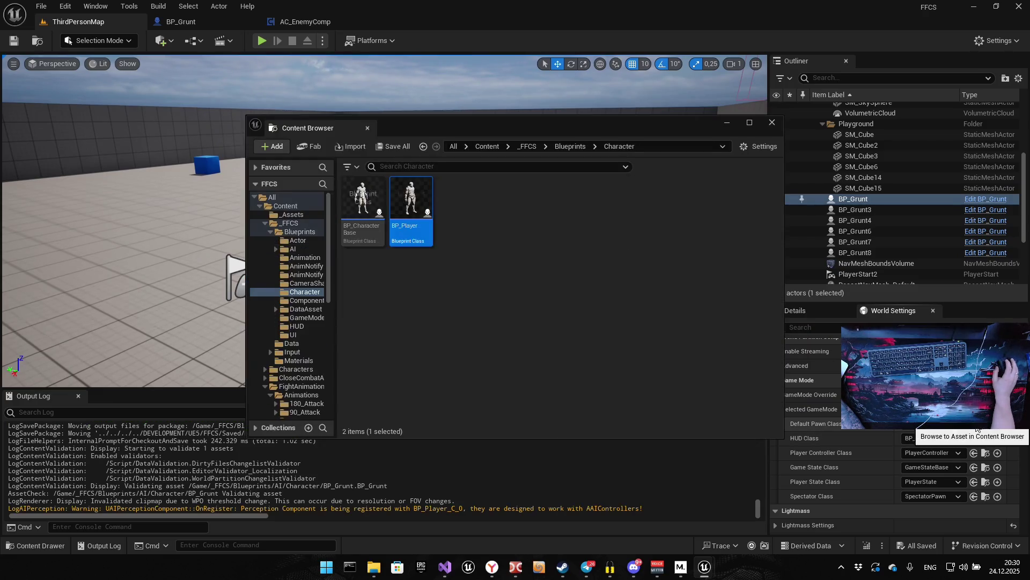
pyautogui.moveTo(411, 199); pyautogui.dragTo(411, 196)
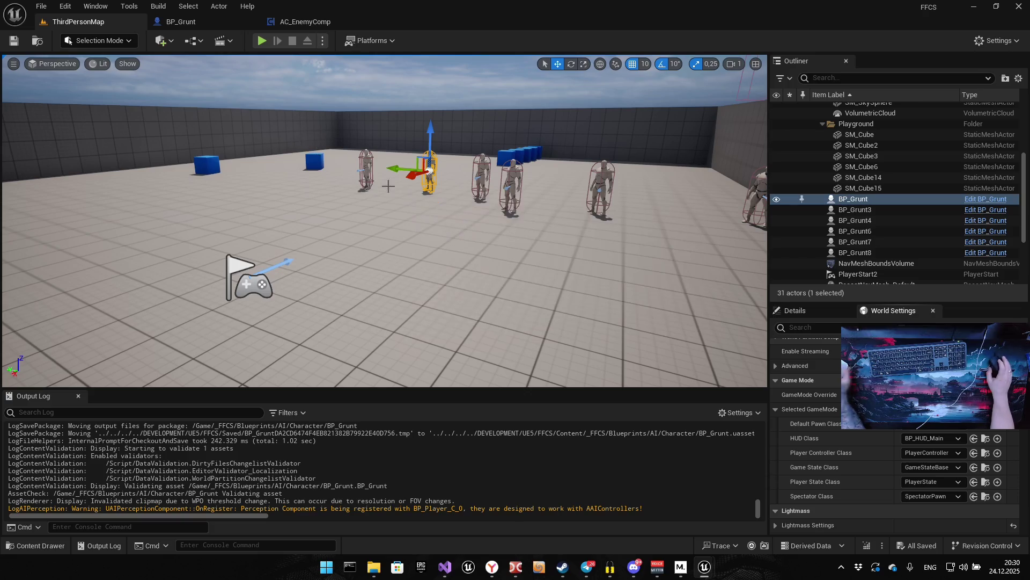
pyautogui.doubleClick(412, 196)
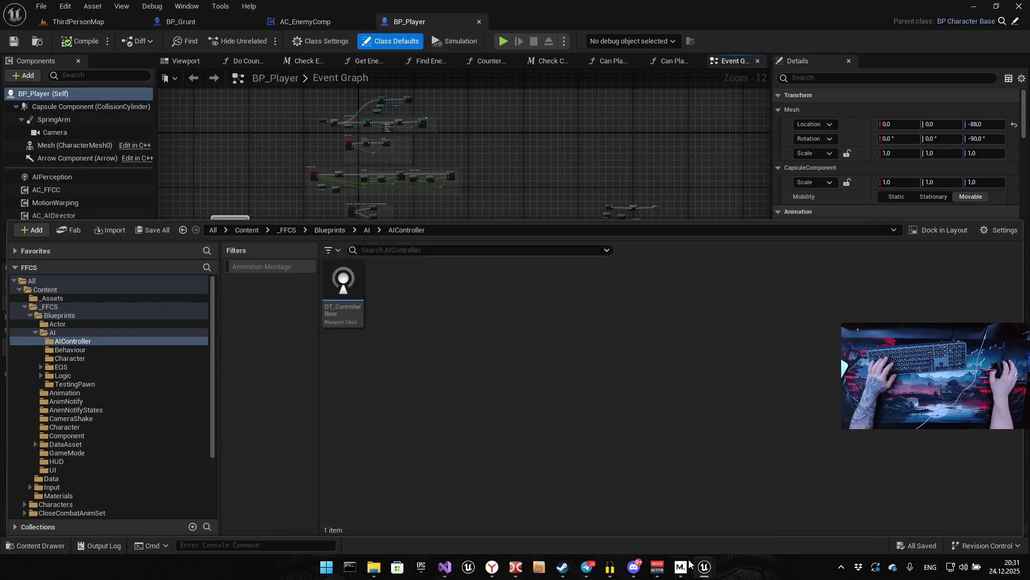
# Close the extra content browser and drawer, then open Control Enemy Logic from BP_Player's Counter section
pyautogui.moveTo(704, 568)
pyautogui.click(691, 474)
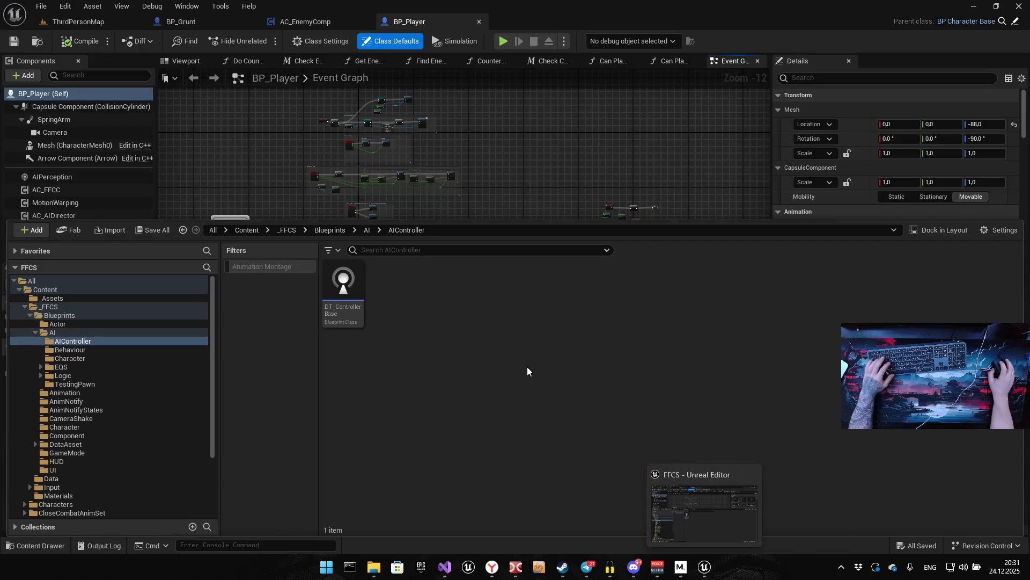
pyautogui.click(542, 137)
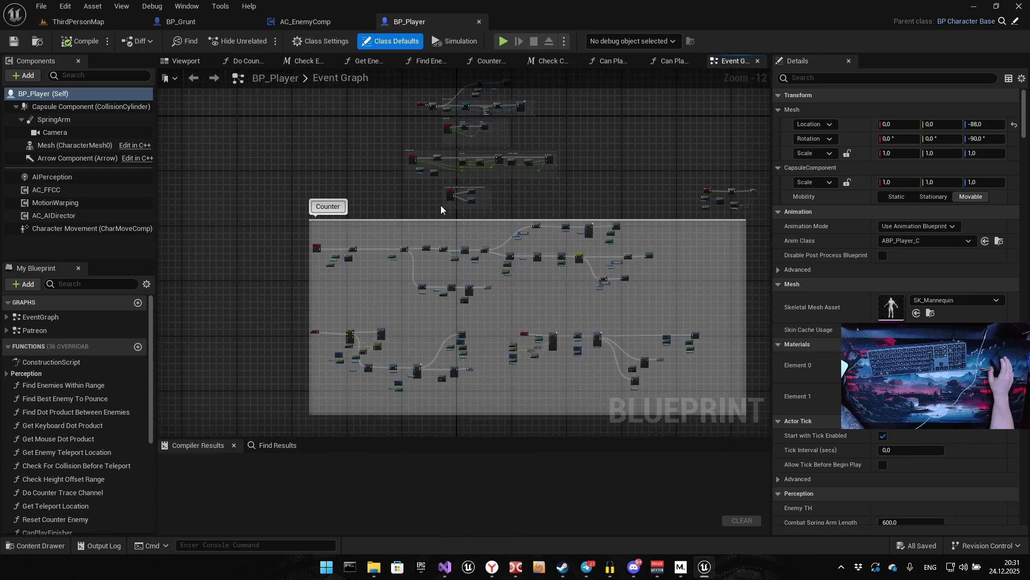
pyautogui.scroll(5, 414, 297)
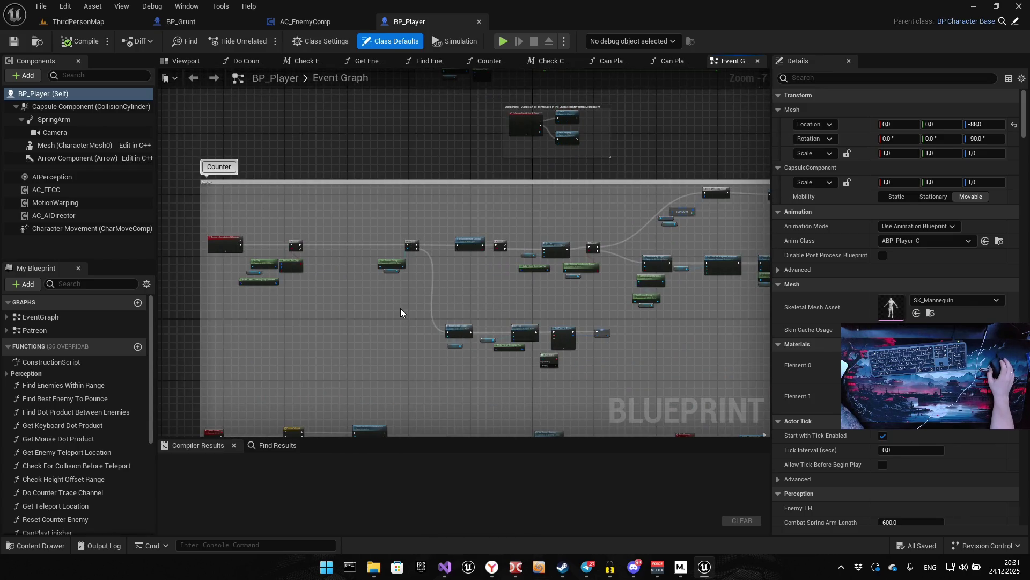
pyautogui.scroll(5, 600, 233)
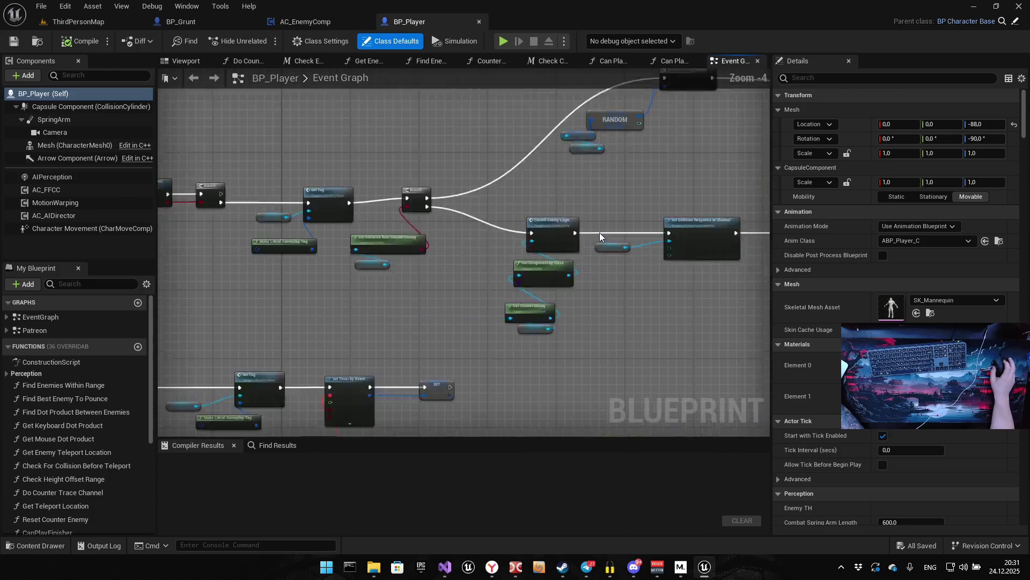
pyautogui.doubleClick(520, 221)
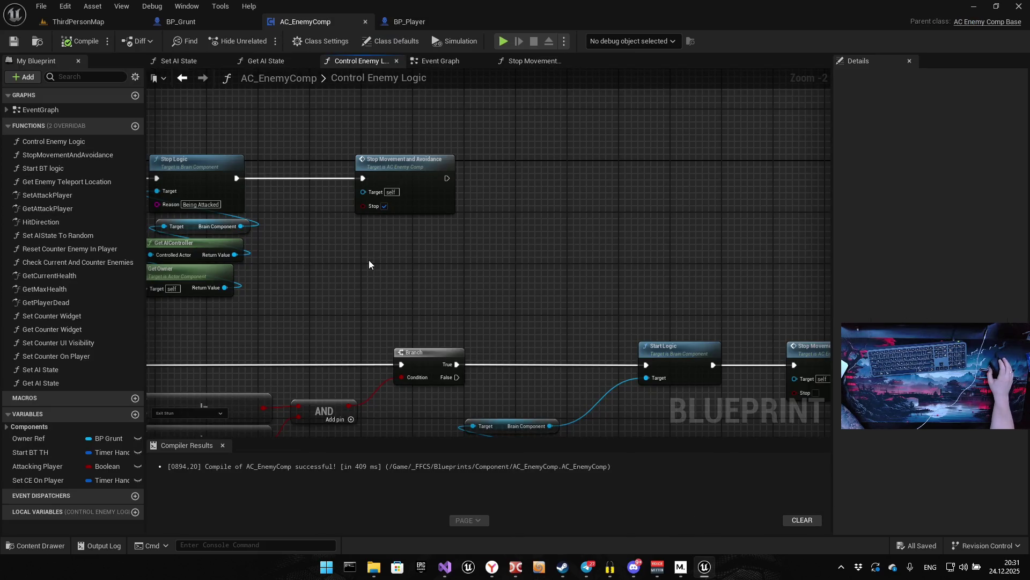
# Survey Control Enemy Logic, AC_EnemyComp's event graph and the Set AI State function graph
pyautogui.scroll(-2, 369, 260)
pyautogui.moveTo(430, 276); pyautogui.dragTo(423, 213)
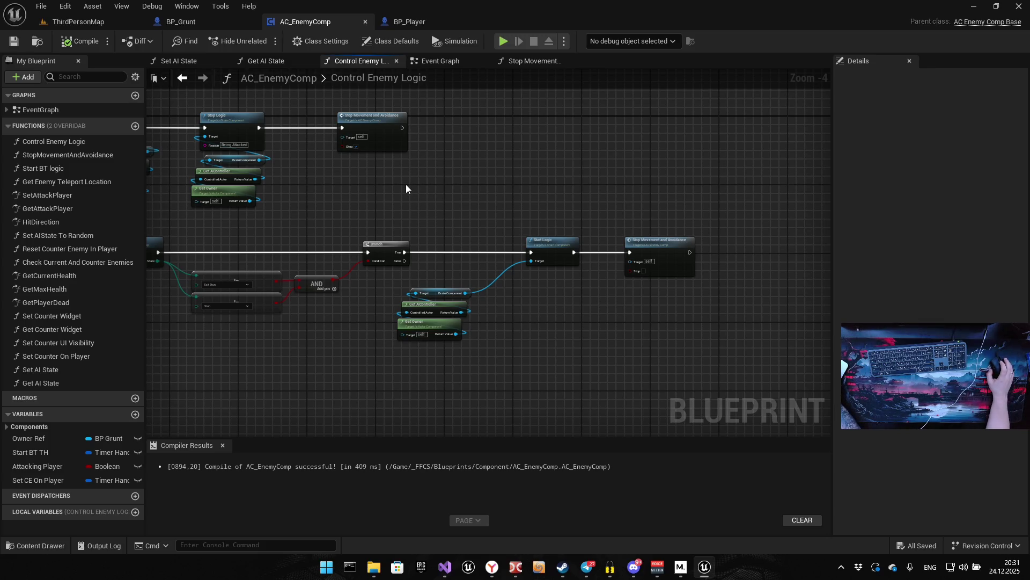
pyautogui.moveTo(365, 196); pyautogui.dragTo(488, 183)
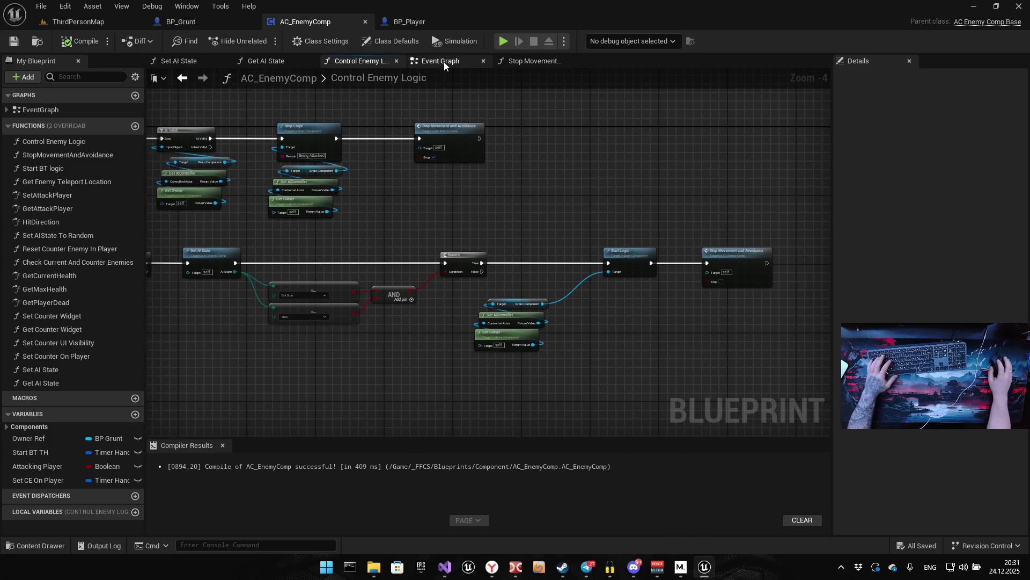
pyautogui.click(443, 62)
pyautogui.moveTo(389, 182)
pyautogui.mouseDown()
pyautogui.moveTo(505, 190)
pyautogui.moveTo(605, 218)
pyautogui.mouseUp()
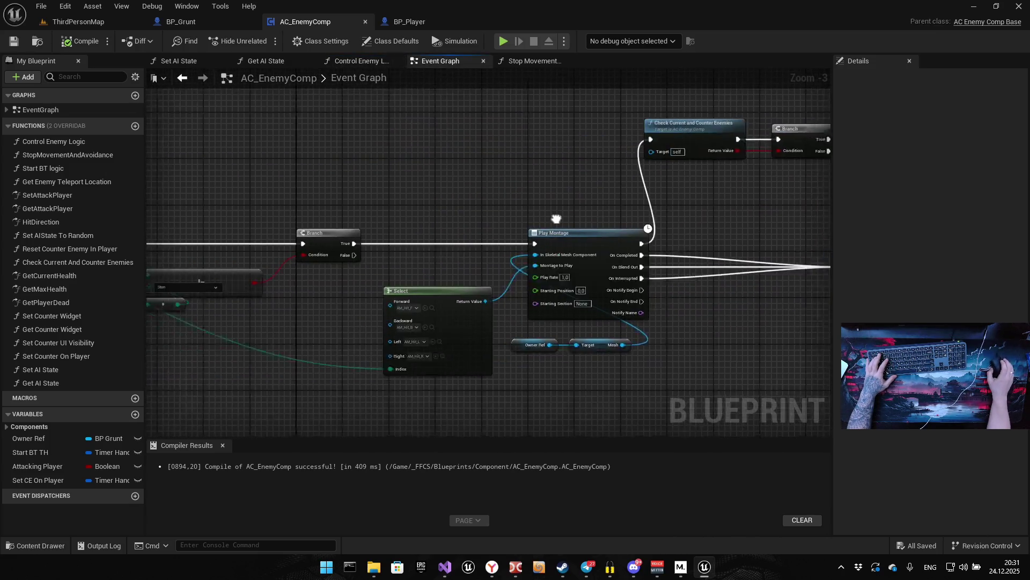
pyautogui.scroll(-5, 604, 217)
pyautogui.moveTo(651, 156); pyautogui.dragTo(478, 233)
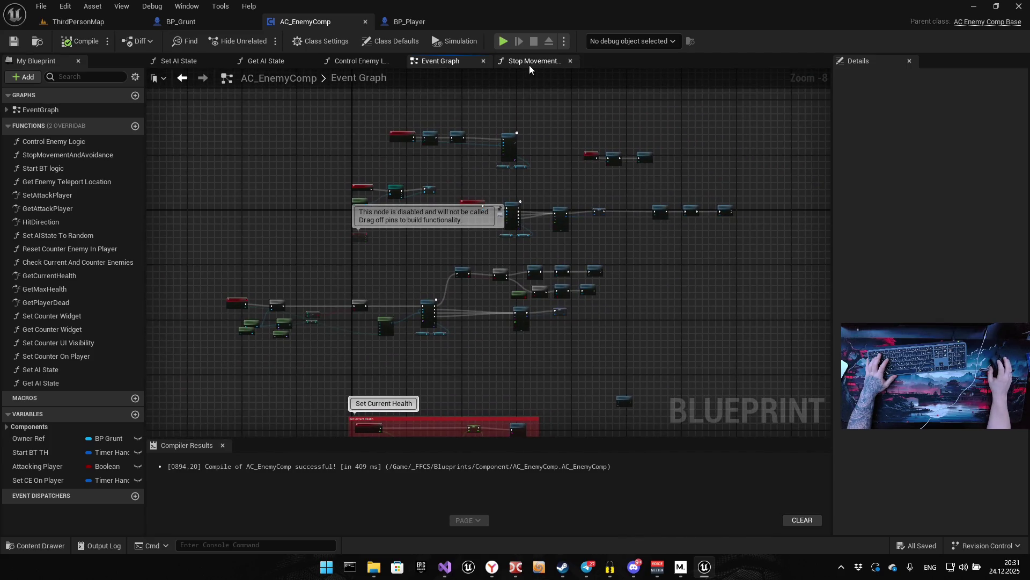
pyautogui.scroll(-4, 473, 259)
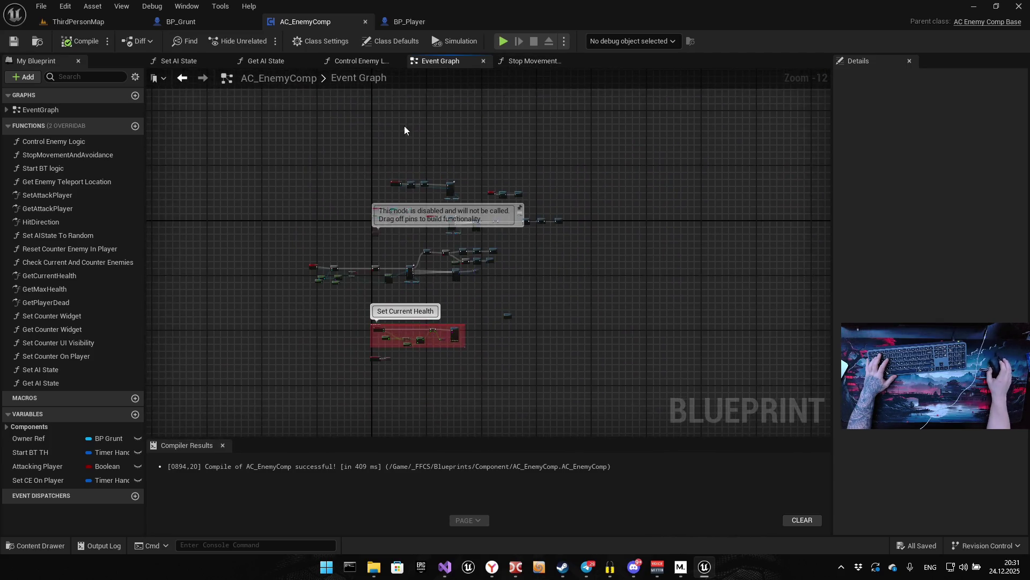
pyautogui.moveTo(405, 136); pyautogui.dragTo(353, 194)
pyautogui.click(186, 62)
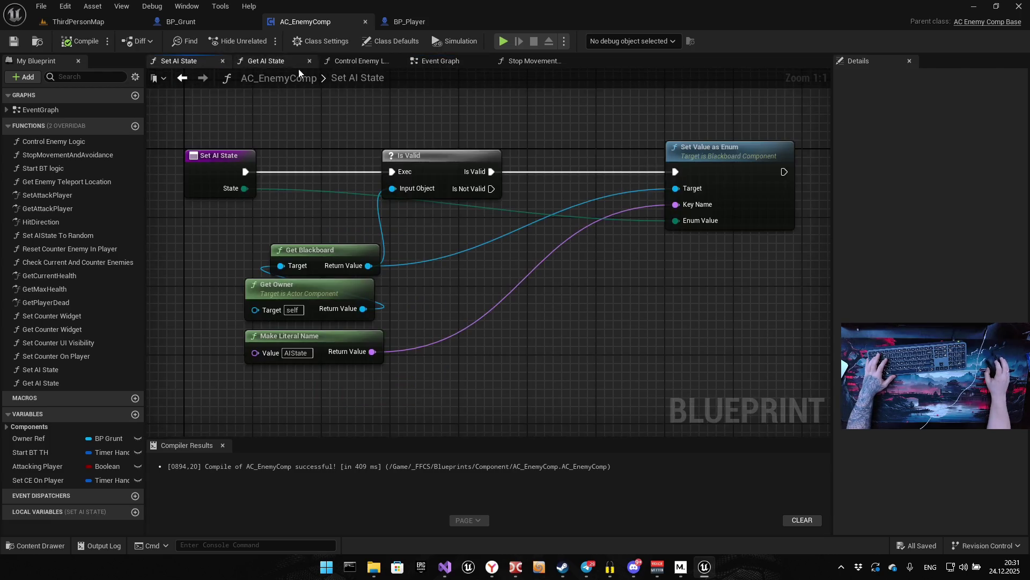
pyautogui.click(366, 62)
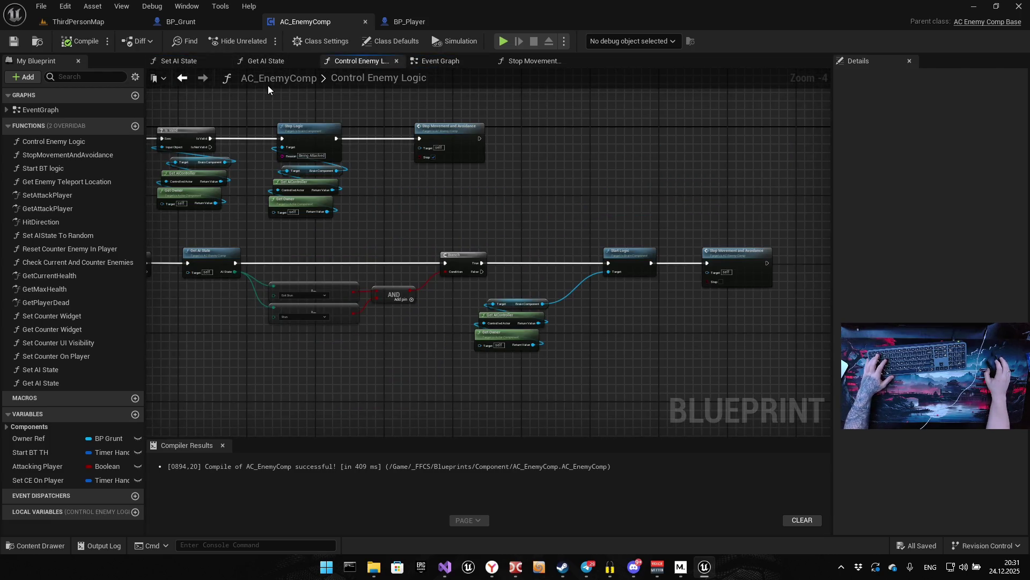
# Open AC_EnemyComp's EventGraph to inspect the Set Current Health section and disabled nodes above it
pyautogui.doubleClick(51, 110)
pyautogui.scroll(-9, 556, 318)
pyautogui.moveTo(553, 318); pyautogui.dragTo(560, 81)
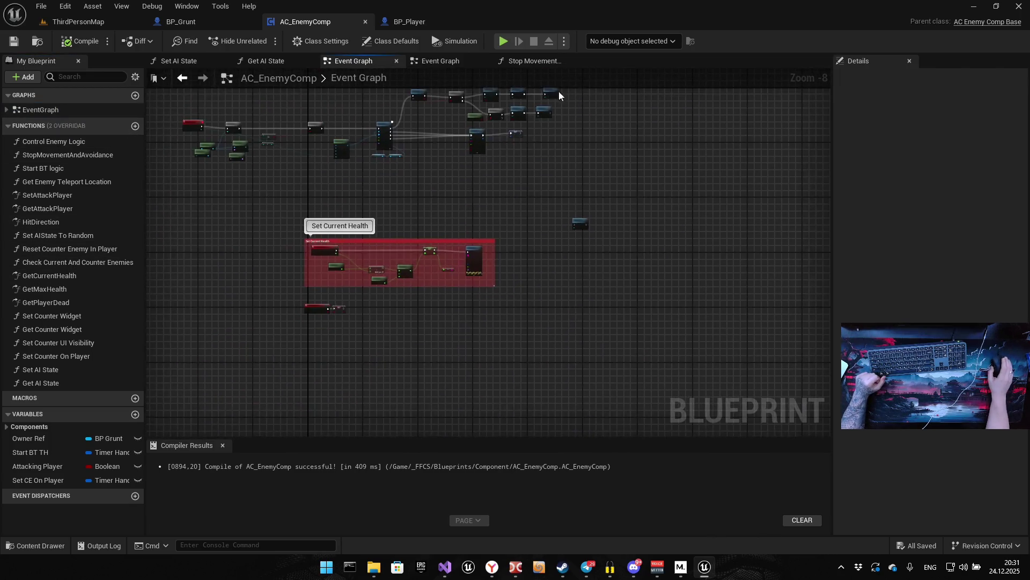
pyautogui.moveTo(499, 151); pyautogui.dragTo(503, 233)
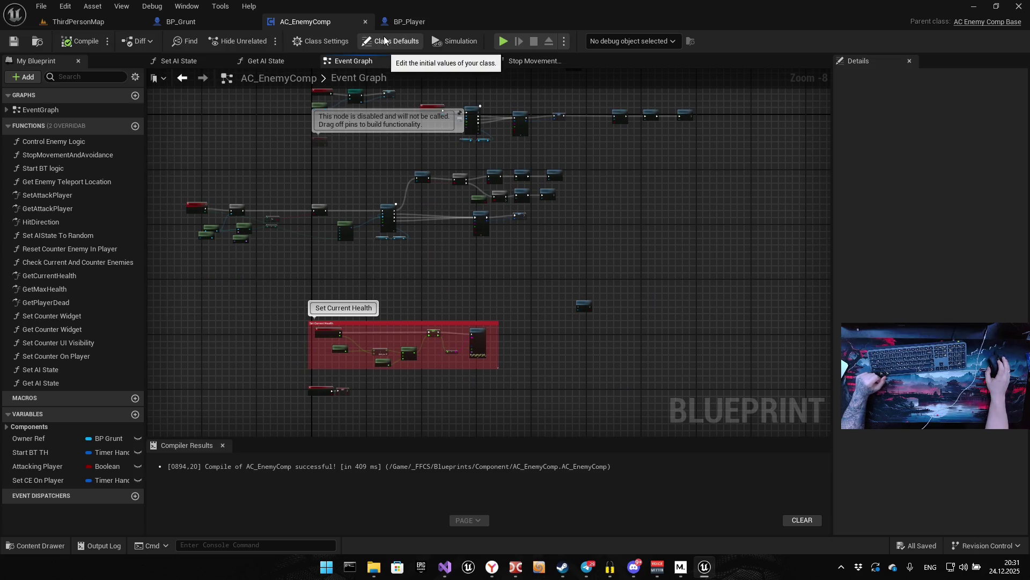
pyautogui.click(410, 21)
# Find the Counter Direction call after the Pawn collision Ignore node and open its function
pyautogui.moveTo(578, 164); pyautogui.dragTo(516, 158)
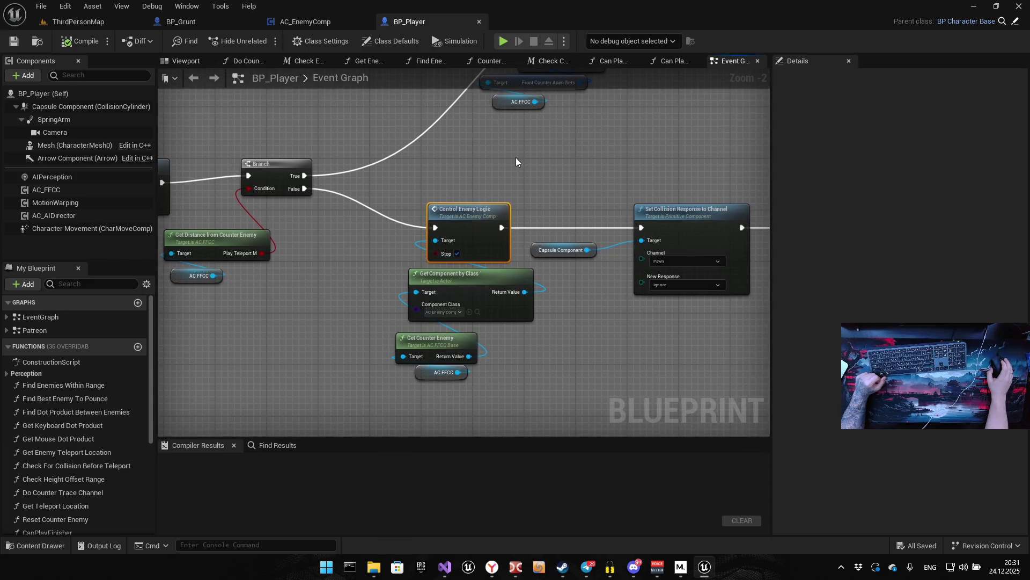
pyautogui.scroll(-4, 397, 172)
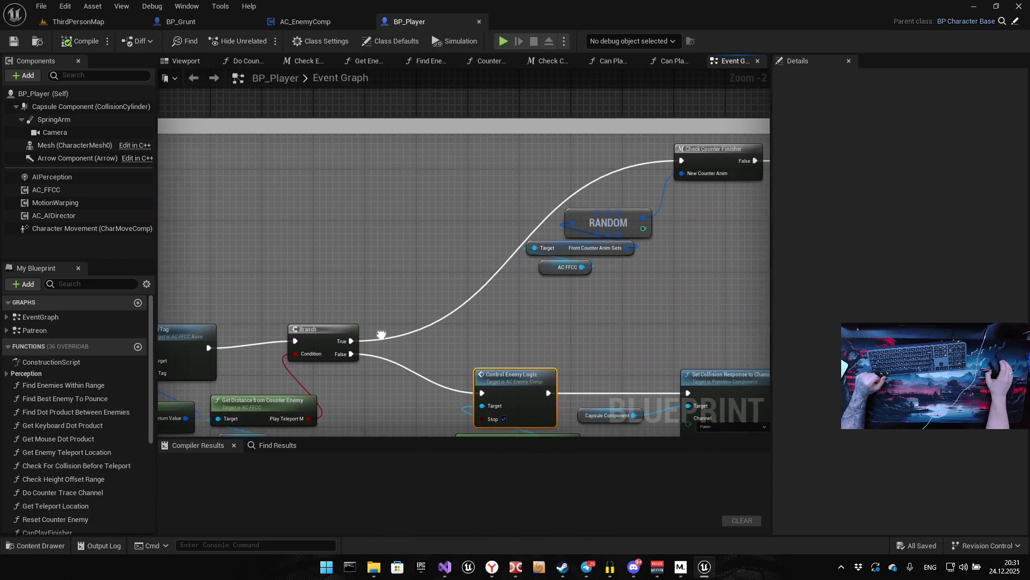
pyautogui.scroll(6, 460, 314)
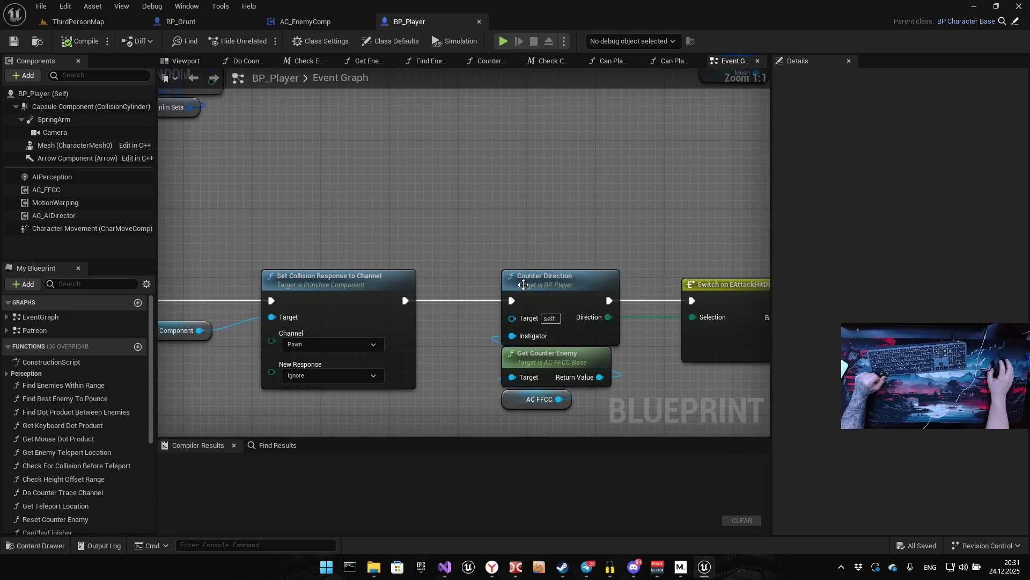
pyautogui.doubleClick(524, 284)
# Review Counter Direction's In Range, OR, entry, Get Owner, Branch and Return nodes
pyautogui.scroll(-5, 440, 240)
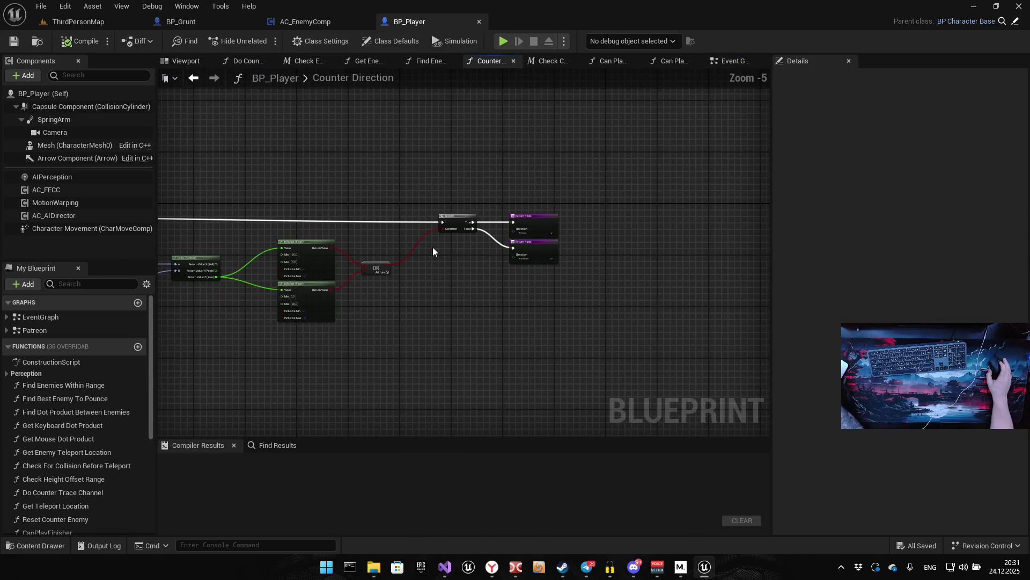
pyautogui.moveTo(405, 266); pyautogui.dragTo(577, 229)
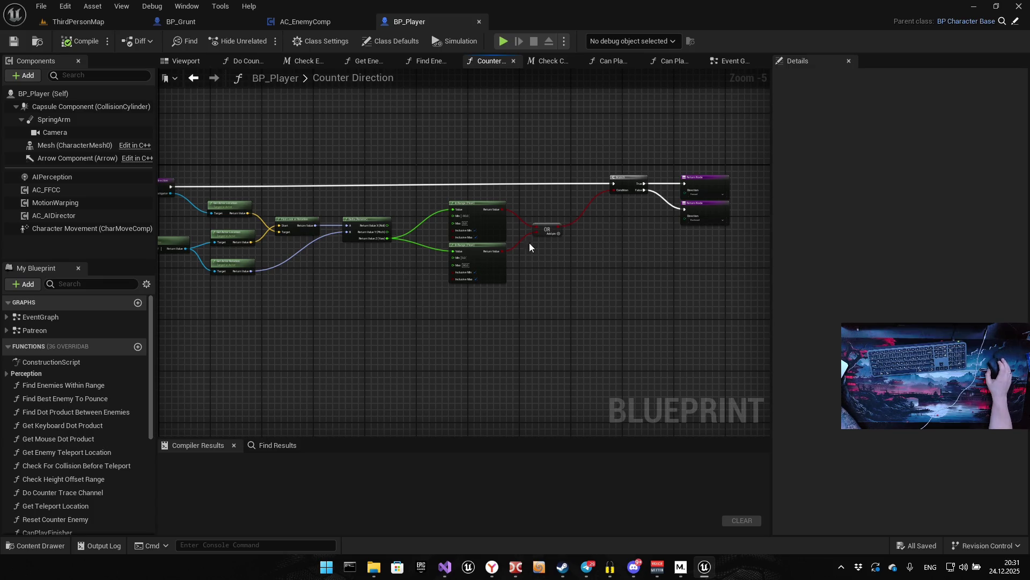
pyautogui.scroll(5, 651, 217)
pyautogui.moveTo(651, 218)
pyautogui.mouseDown()
pyautogui.moveTo(544, 225)
pyautogui.moveTo(582, 214)
pyautogui.moveTo(448, 213)
pyautogui.mouseUp()
pyautogui.moveTo(386, 227)
pyautogui.mouseDown()
pyautogui.moveTo(607, 176)
pyautogui.moveTo(571, 208)
pyautogui.moveTo(614, 214)
pyautogui.mouseUp()
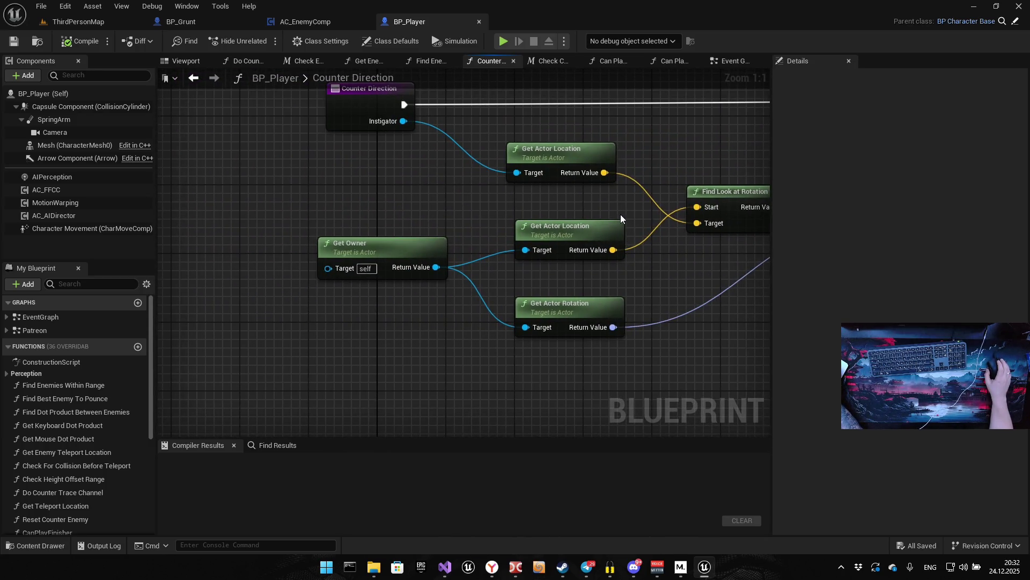
pyautogui.scroll(-1, 741, 179)
pyautogui.moveTo(741, 179); pyautogui.dragTo(564, 262)
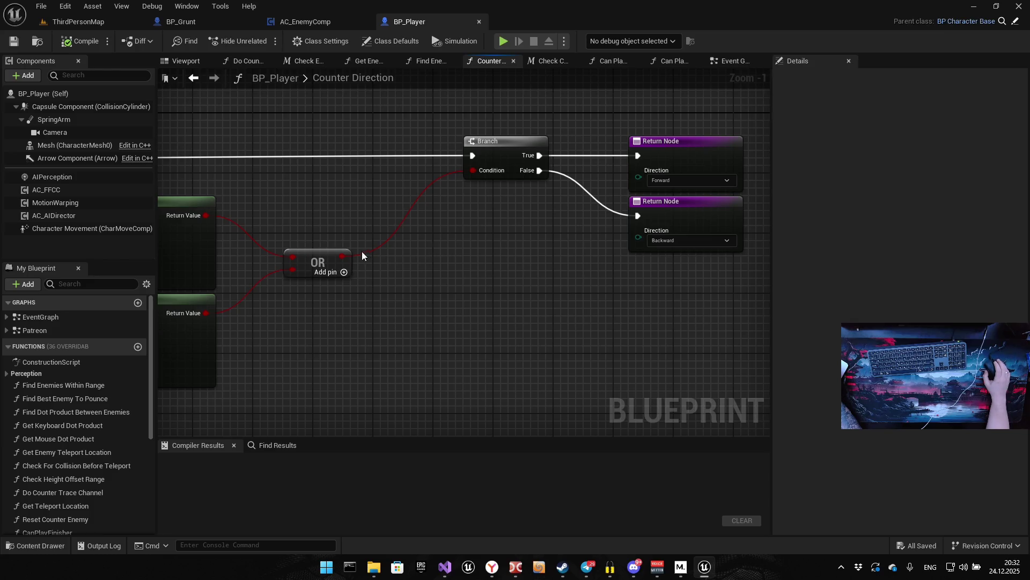
# Inspect the two In Range (Float) and location/rotation nodes, then drag a new node off the entry's exec pin
pyautogui.moveTo(362, 251); pyautogui.dragTo(380, 219)
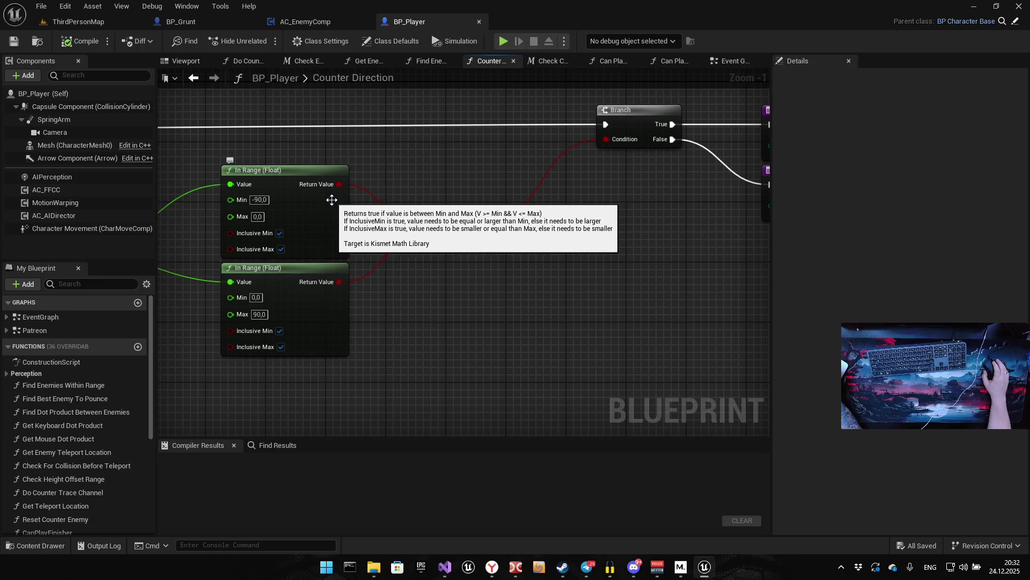
pyautogui.moveTo(332, 196)
pyautogui.mouseDown()
pyautogui.moveTo(396, 184)
pyautogui.moveTo(681, 193)
pyautogui.mouseUp()
pyautogui.scroll(-3, 369, 203)
pyautogui.moveTo(369, 203)
pyautogui.mouseDown()
pyautogui.moveTo(541, 195)
pyautogui.moveTo(529, 206)
pyautogui.mouseUp()
pyautogui.scroll(4, 321, 252)
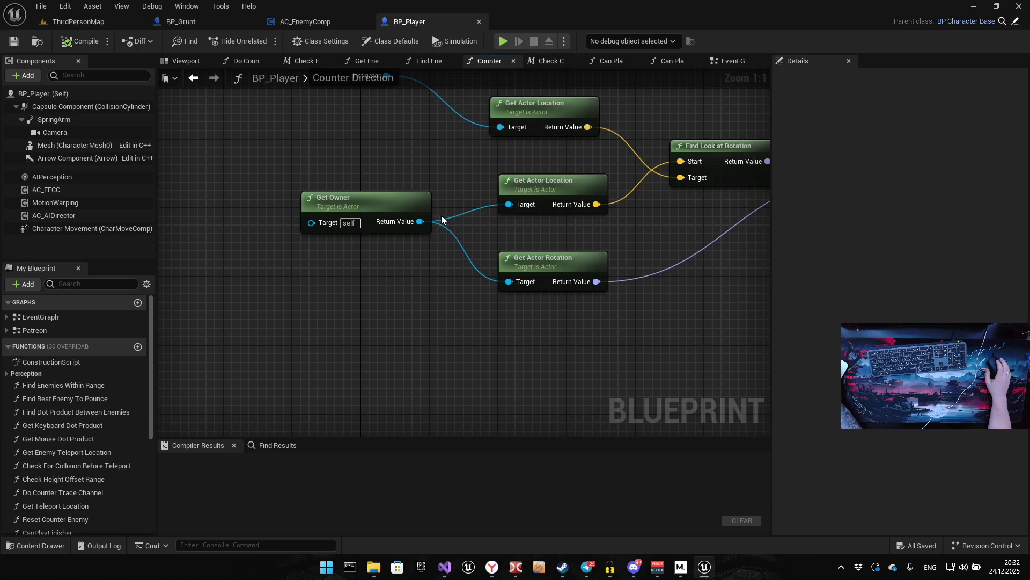
pyautogui.moveTo(439, 220); pyautogui.dragTo(306, 379)
pyautogui.moveTo(215, 242); pyautogui.dragTo(494, 192)
# Add a Print String that prints the Instigator's display name, compile BP_Player, and start a playtest
pyautogui.write('print')
pyautogui.press('Return')
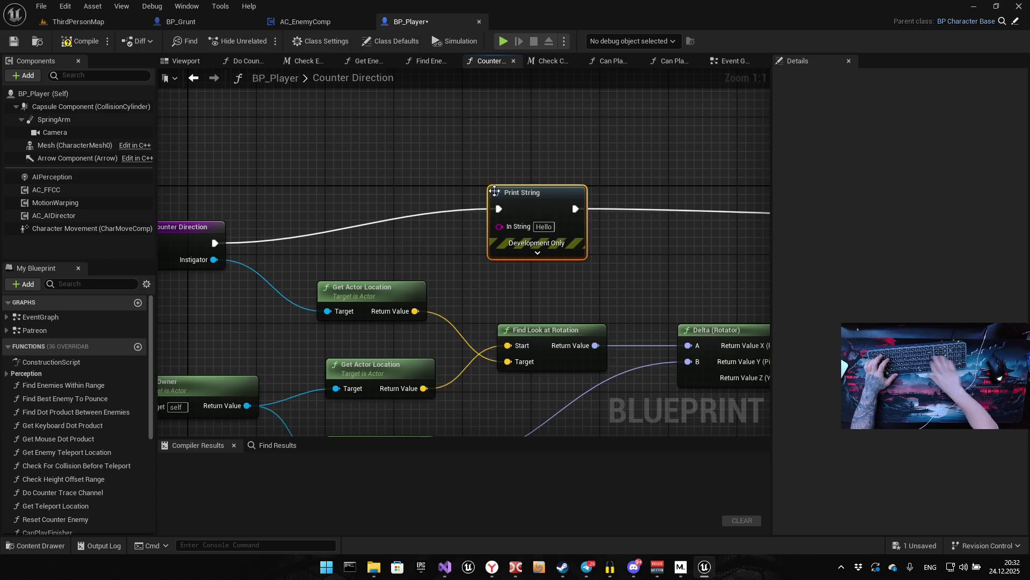
pyautogui.moveTo(247, 405); pyautogui.dragTo(500, 227)
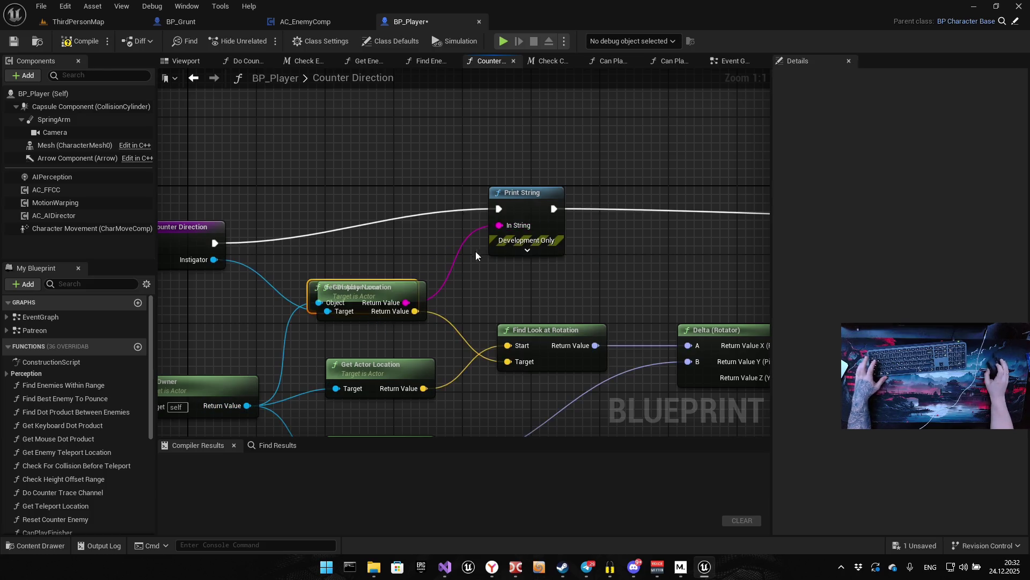
pyautogui.moveTo(321, 285); pyautogui.dragTo(322, 144)
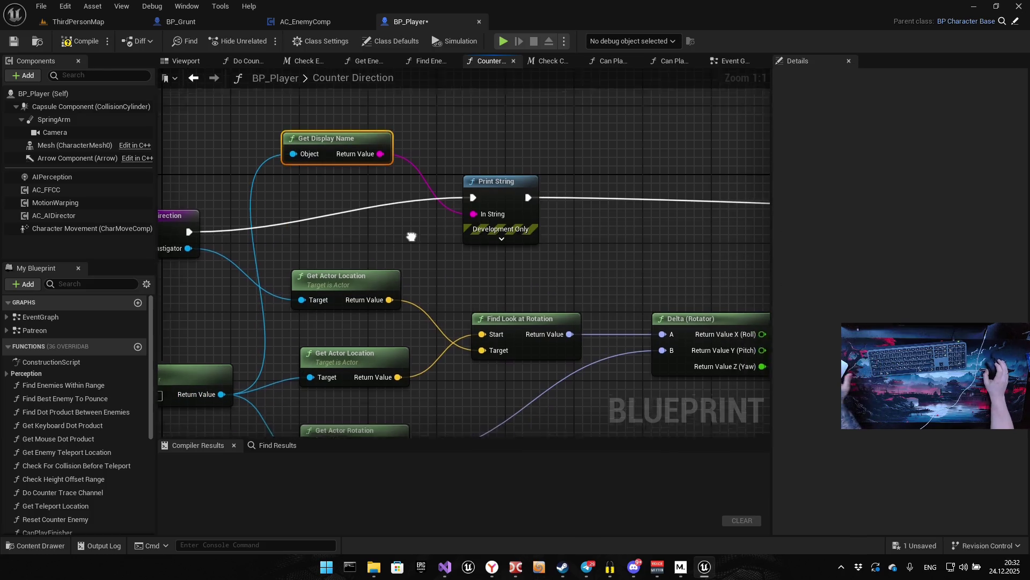
pyautogui.press('F7')
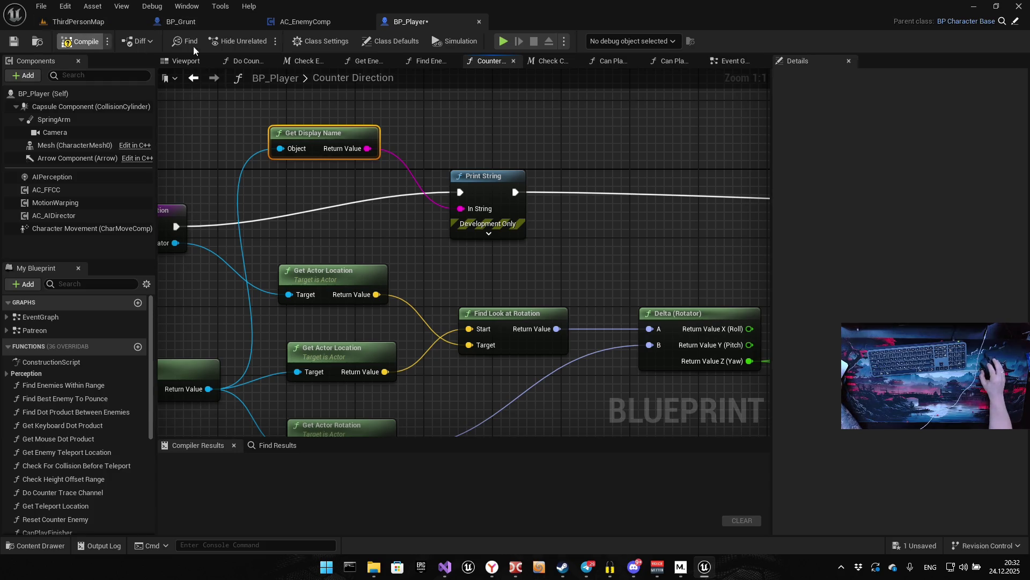
pyautogui.click(503, 42)
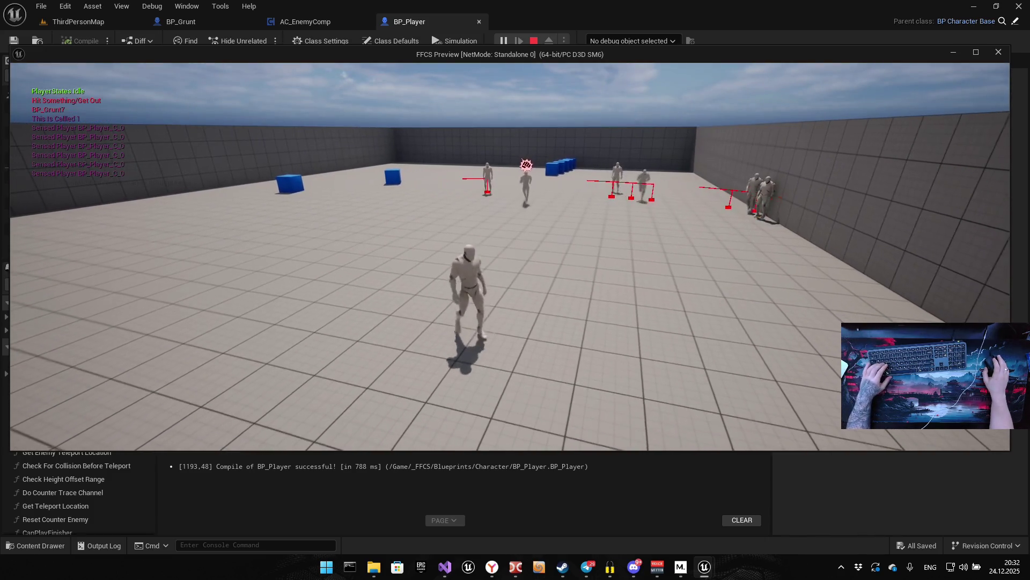
# Attack a grunt to trigger a counter, see BP_Grunt names printed, then stop the game
pyautogui.click(510, 257)
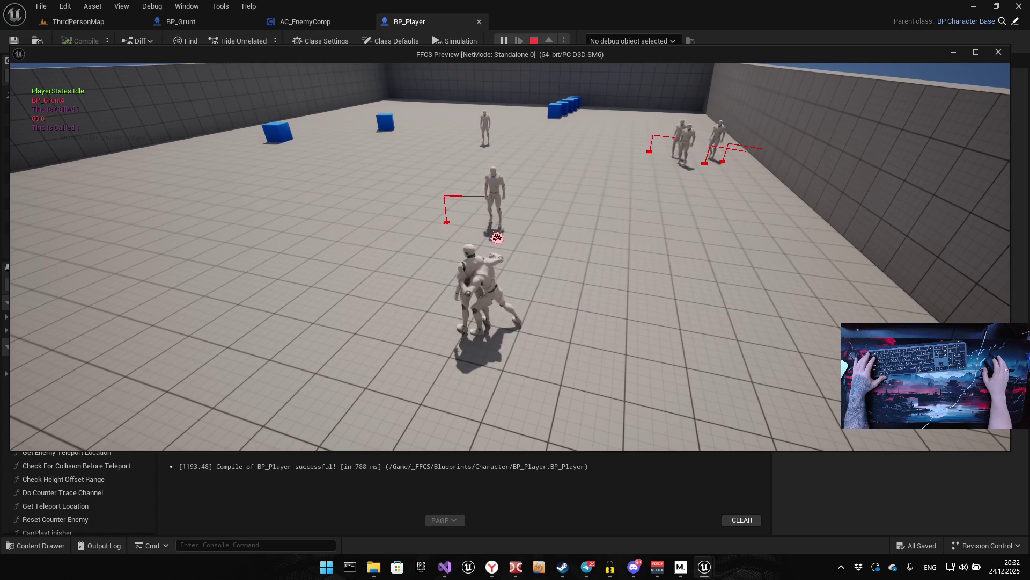
pyautogui.press('Escape')
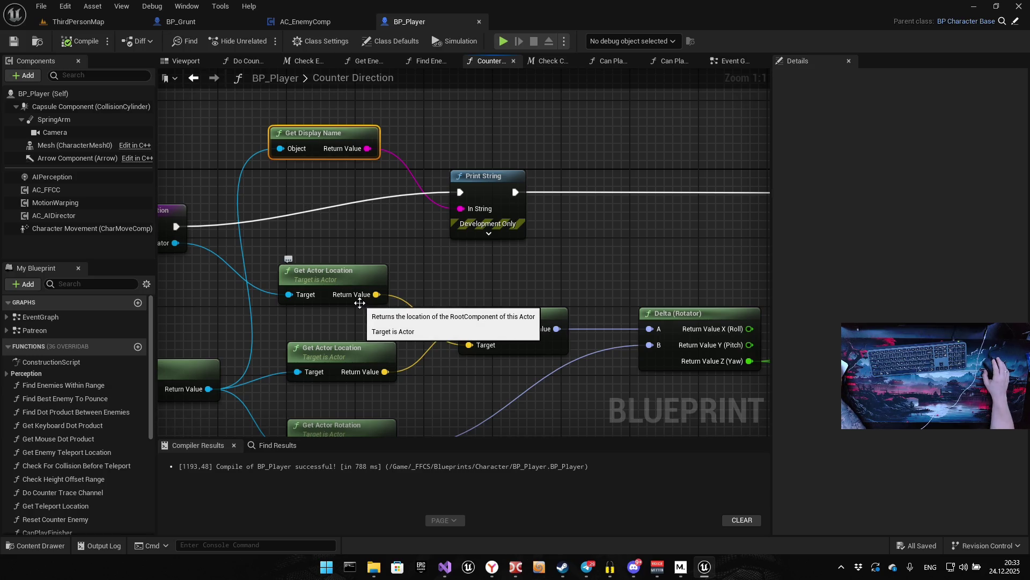
# Box-select the Get Display Name and Print String debug nodes in Counter Direction
pyautogui.scroll(-3, 698, 184)
pyautogui.moveTo(405, 131); pyautogui.dragTo(590, 191)
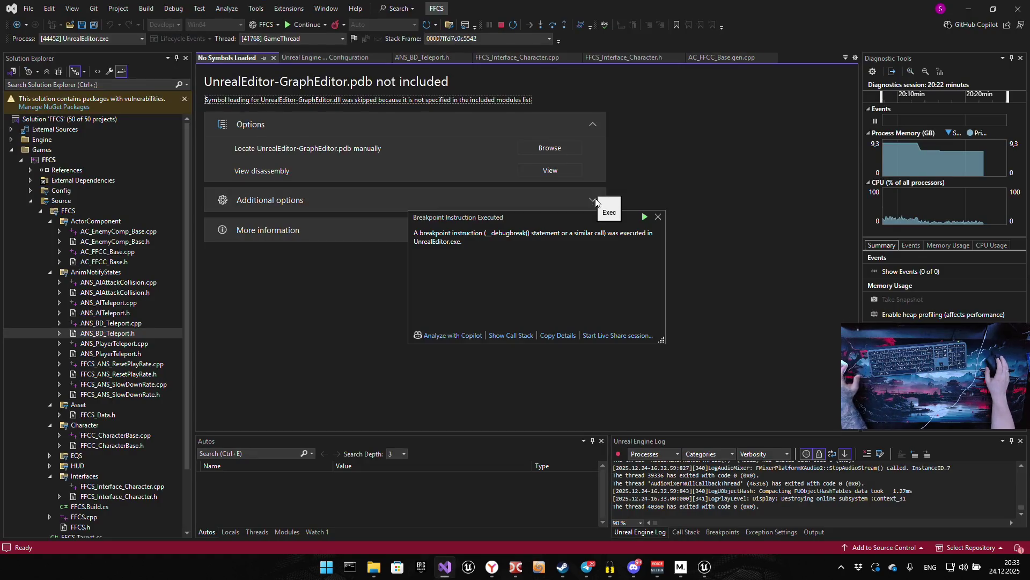
# Dismiss the breakpoint notice and resume UnrealEditor.exe from the Visual Studio debugger
pyautogui.click(658, 216)
pyautogui.click(705, 568)
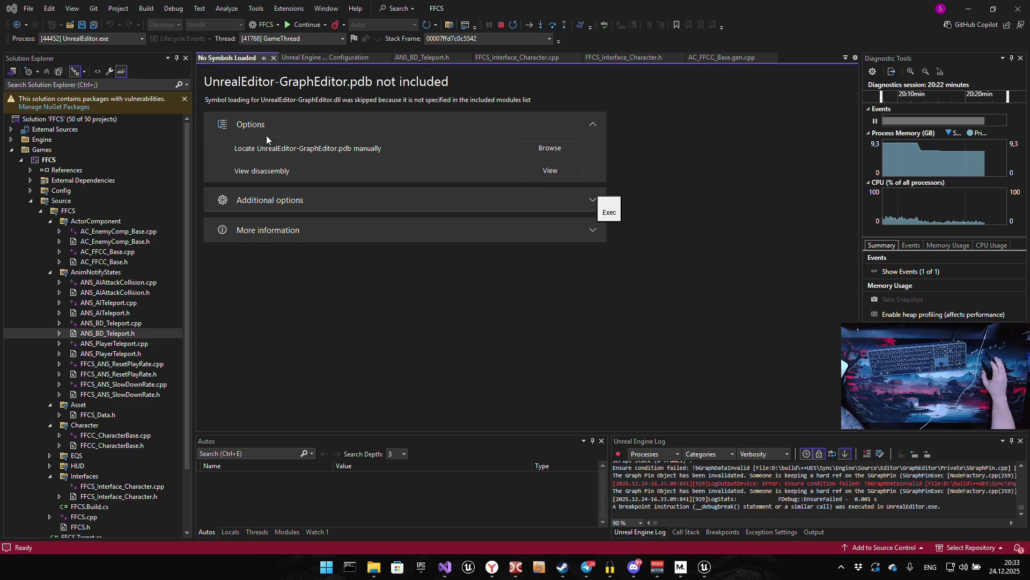
pyautogui.click(317, 58)
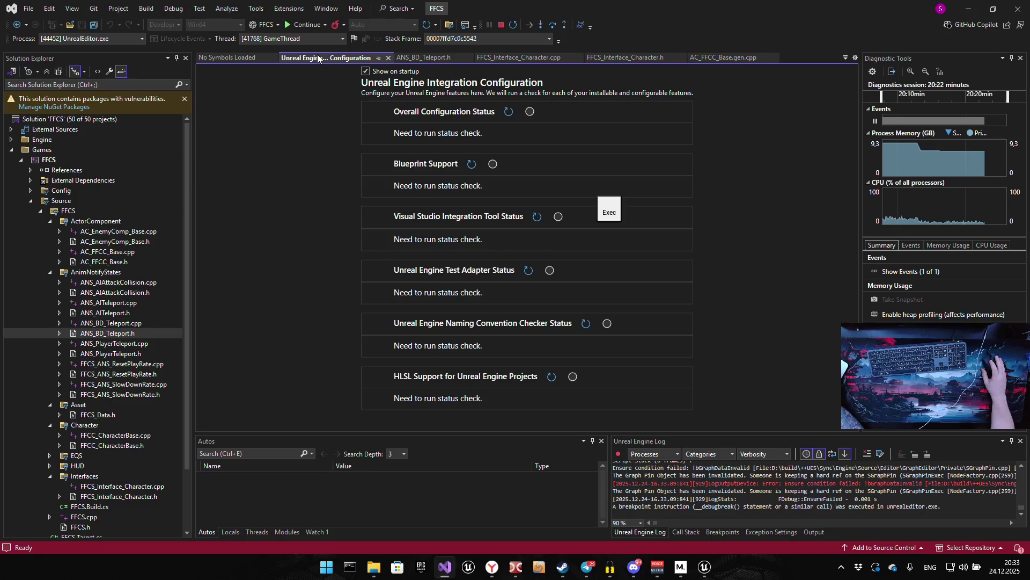
pyautogui.click(304, 27)
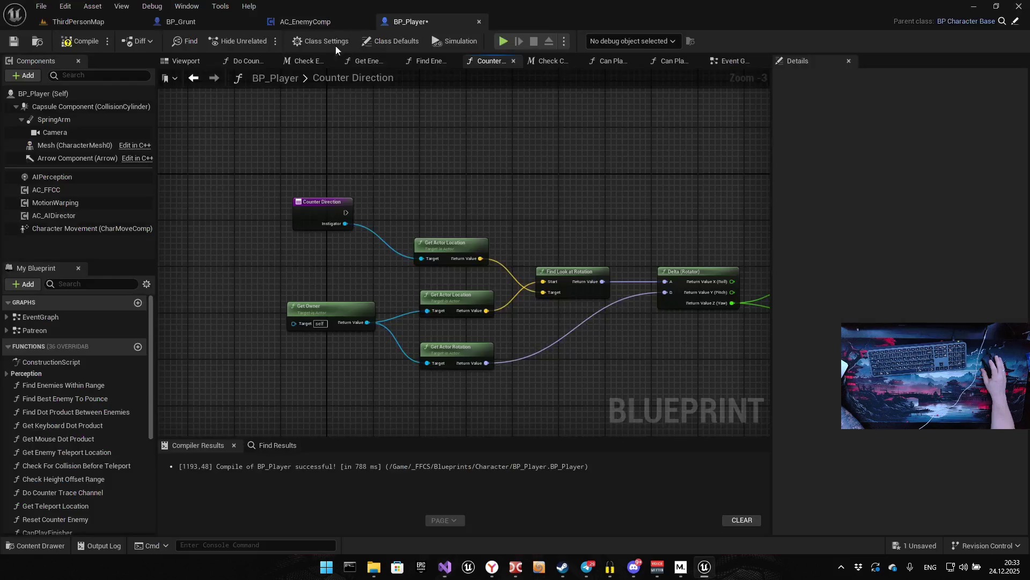
# Wire the Counter Direction entry node directly to the Branch node
pyautogui.moveTo(569, 210); pyautogui.dragTo(409, 205)
pyautogui.scroll(-3, 473, 202)
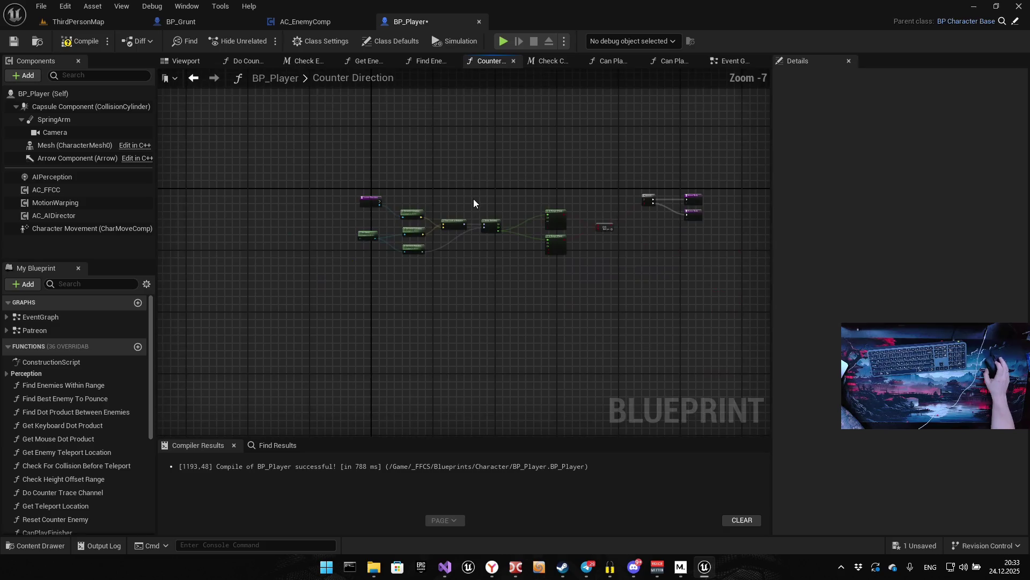
pyautogui.scroll(3, 474, 202)
pyautogui.scroll(-3, 352, 207)
pyautogui.scroll(1, 272, 208)
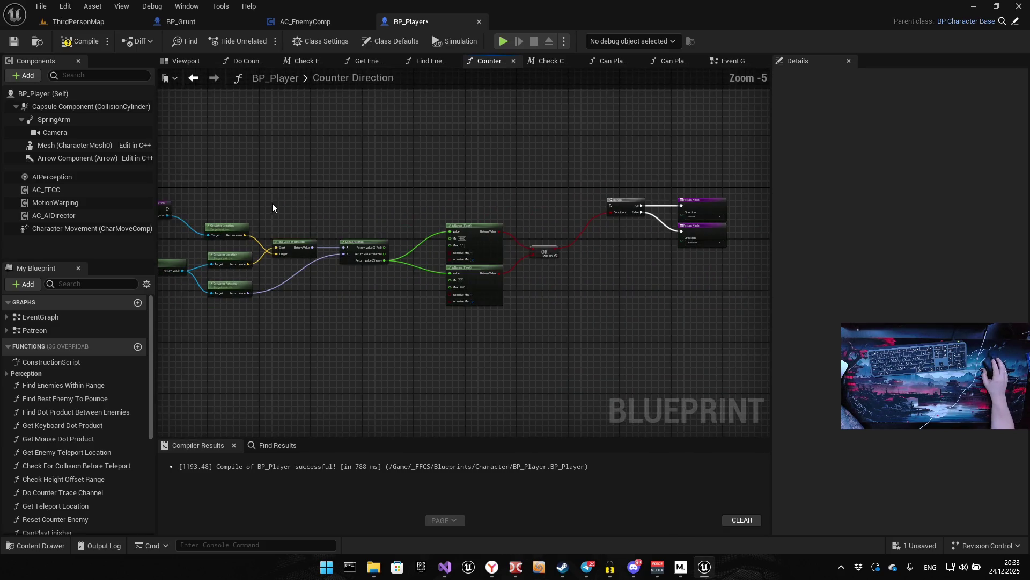
pyautogui.moveTo(167, 212); pyautogui.dragTo(634, 205)
# Delete the Get Owner node, compile BP_Player and start a playtest
pyautogui.moveTo(365, 204); pyautogui.dragTo(449, 188)
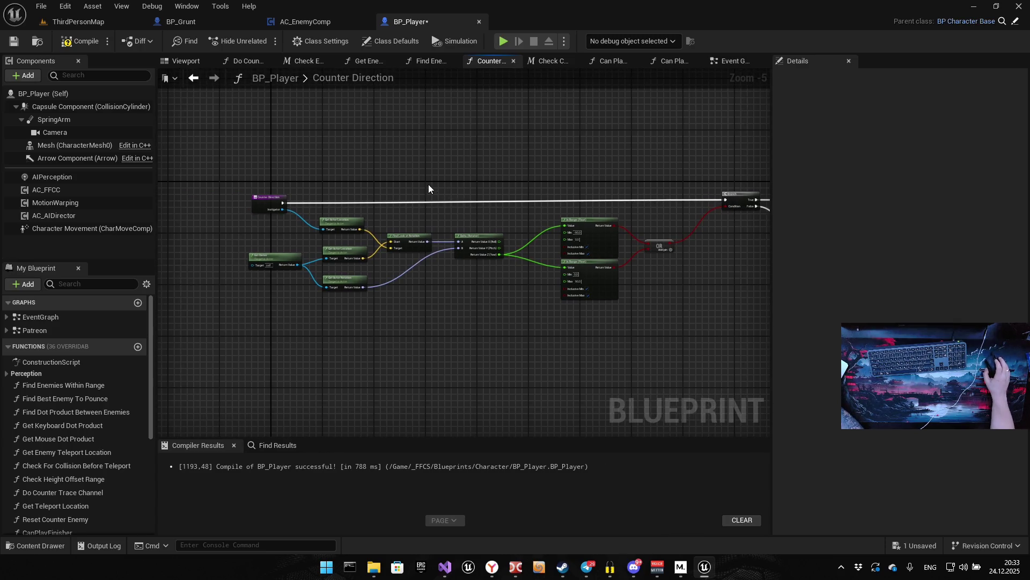
pyautogui.scroll(4, 307, 271)
pyautogui.click(375, 160)
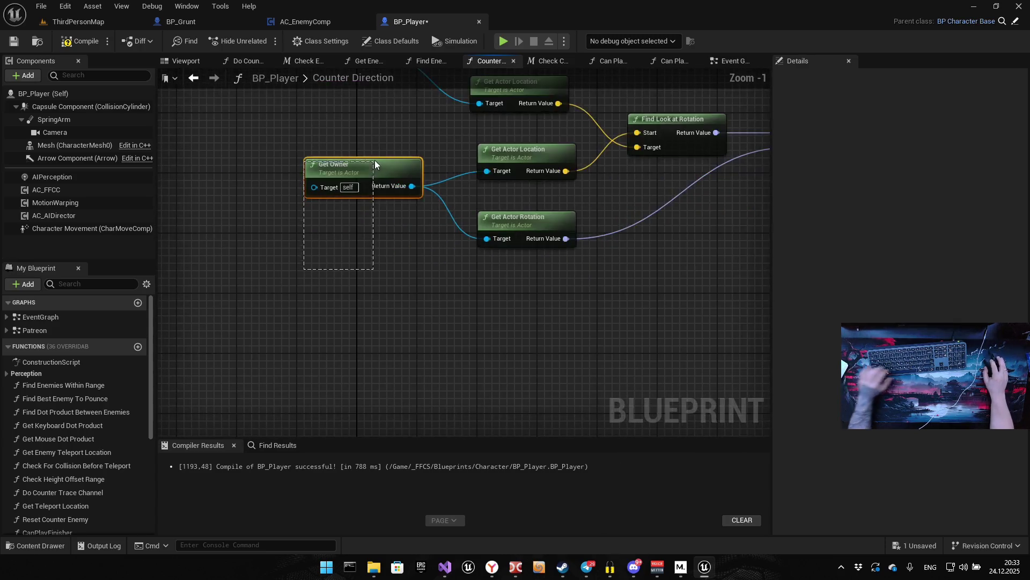
pyautogui.press('Delete')
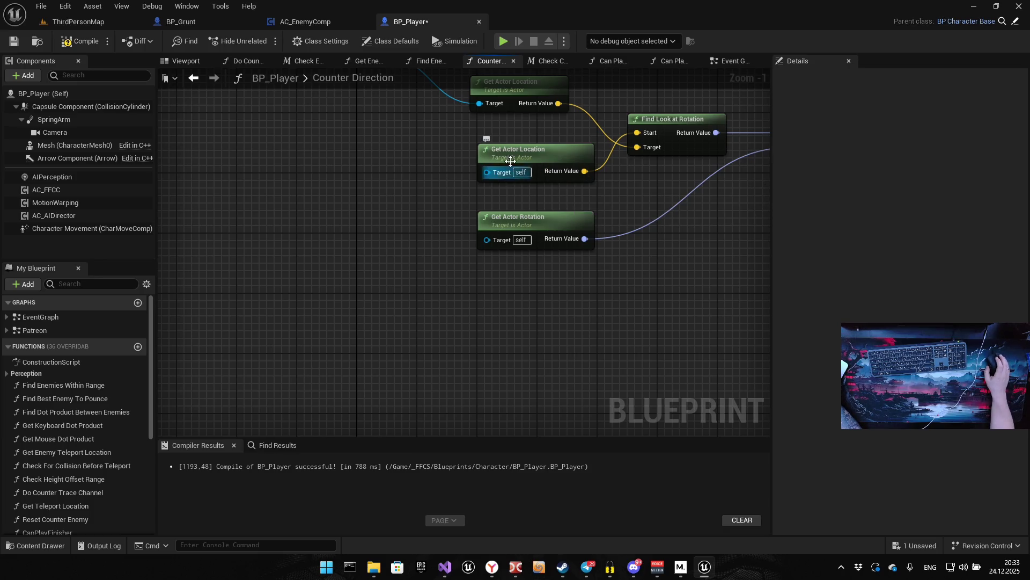
pyautogui.moveTo(611, 185); pyautogui.dragTo(546, 252)
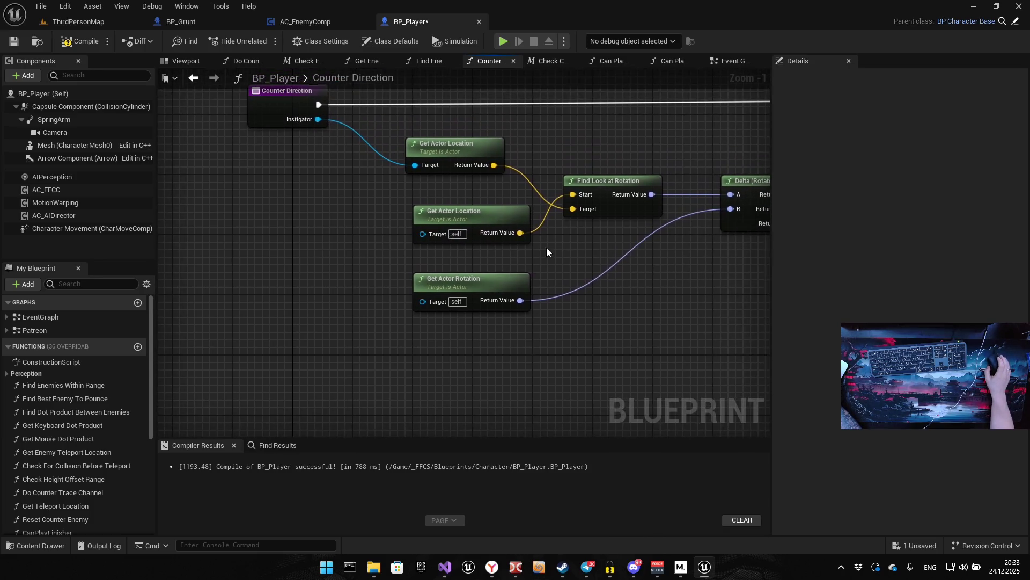
pyautogui.click(80, 43)
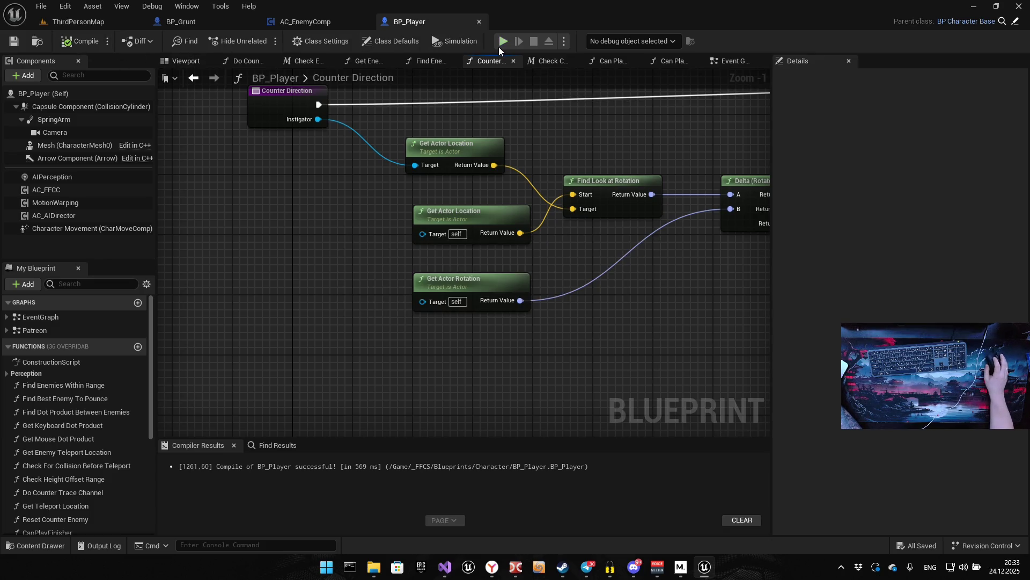
pyautogui.click(503, 42)
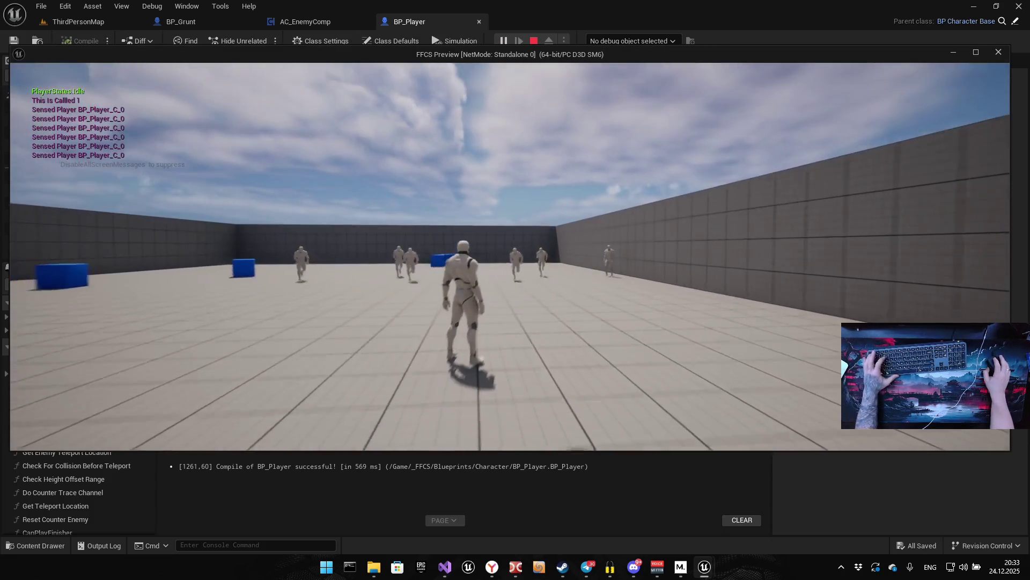
pyautogui.press('s')
pyautogui.press('d')
pyautogui.press('w')
pyautogui.press('s')
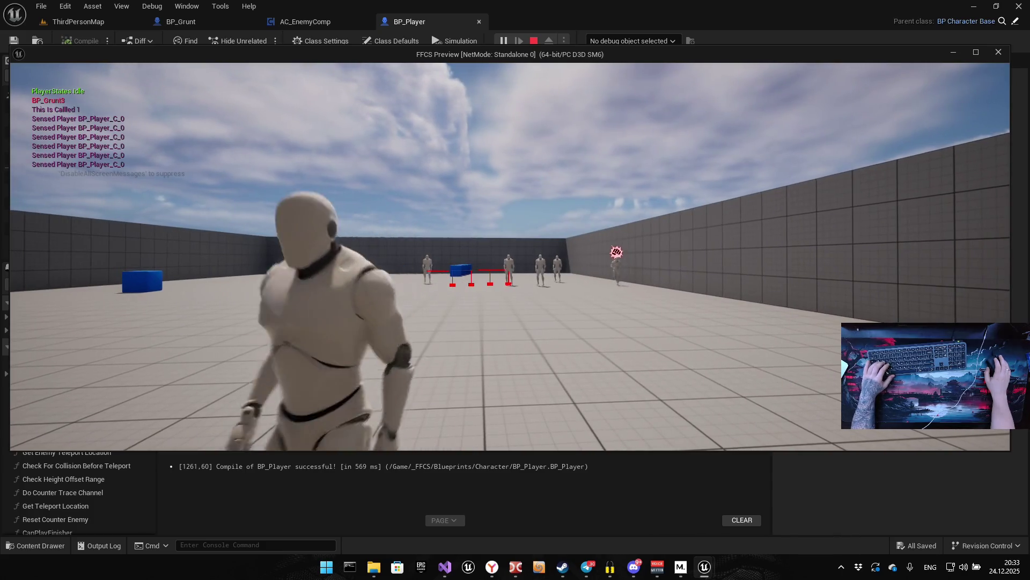
pyautogui.press('e')
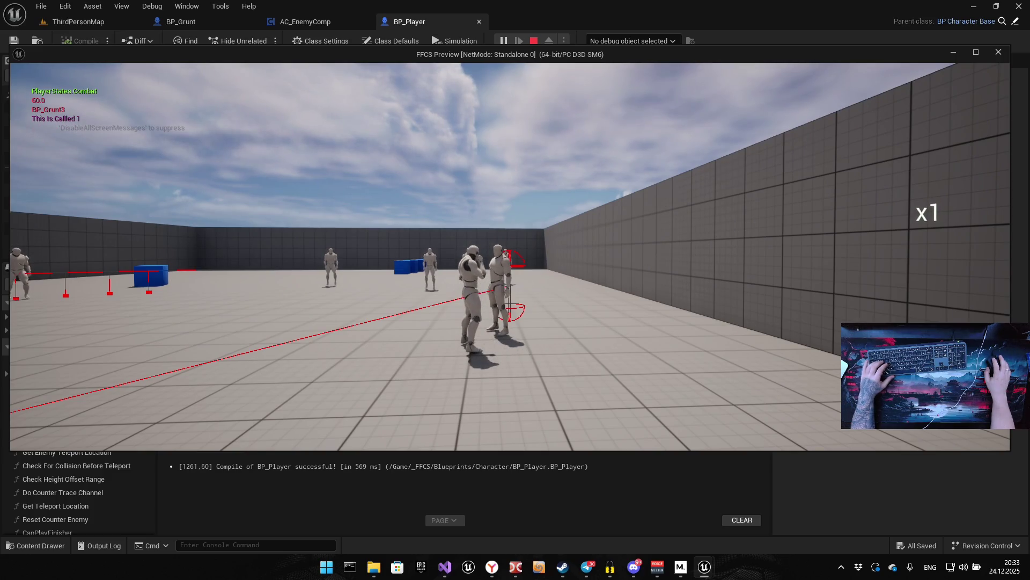
pyautogui.press('w')
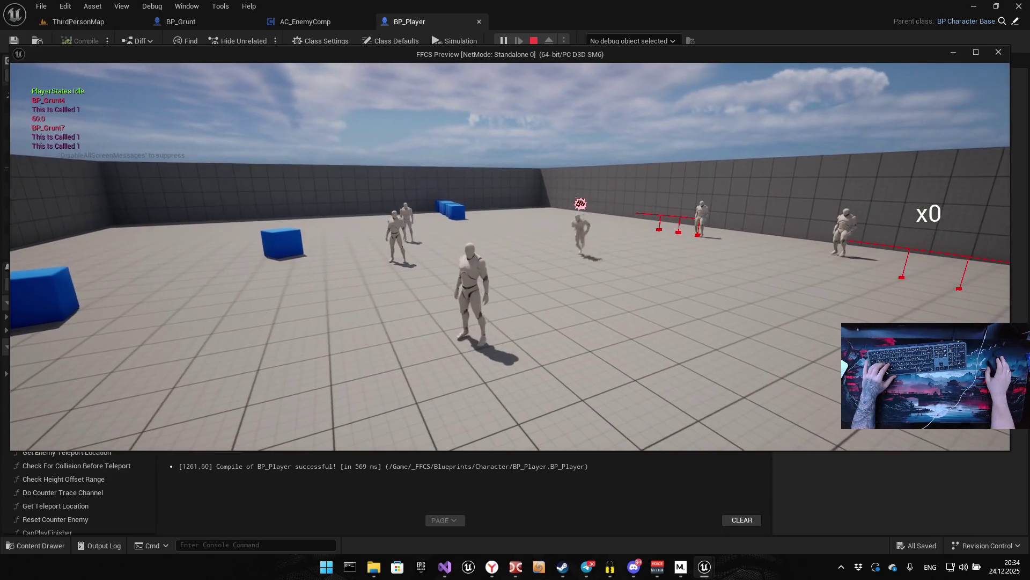
pyautogui.click(509, 257)
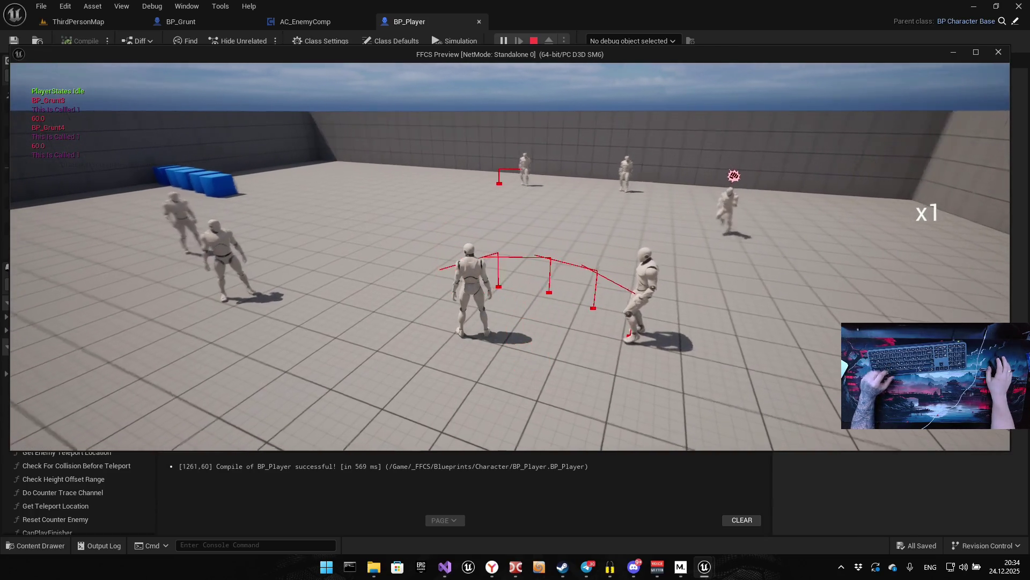
pyautogui.press('e')
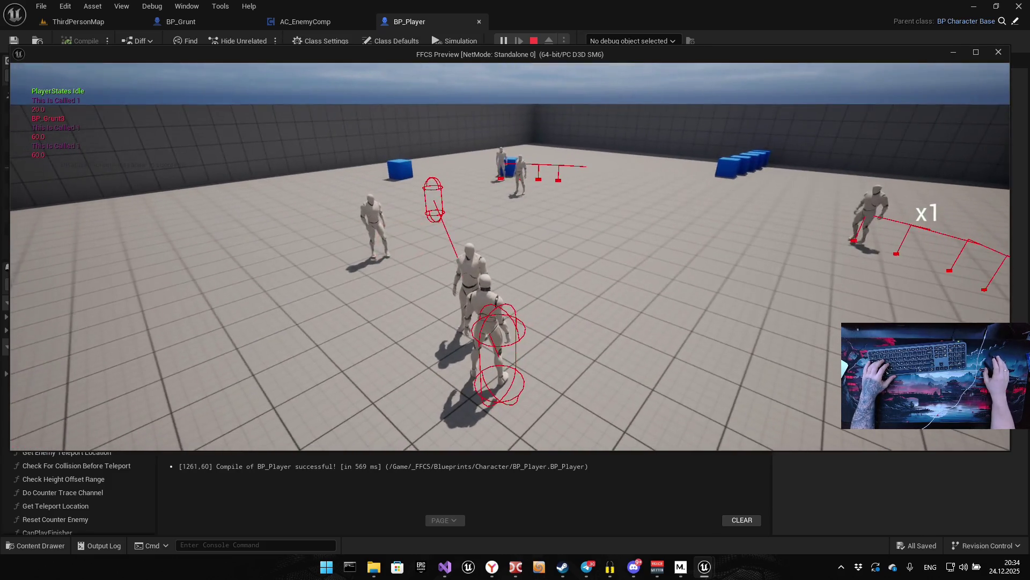
pyautogui.press('f')
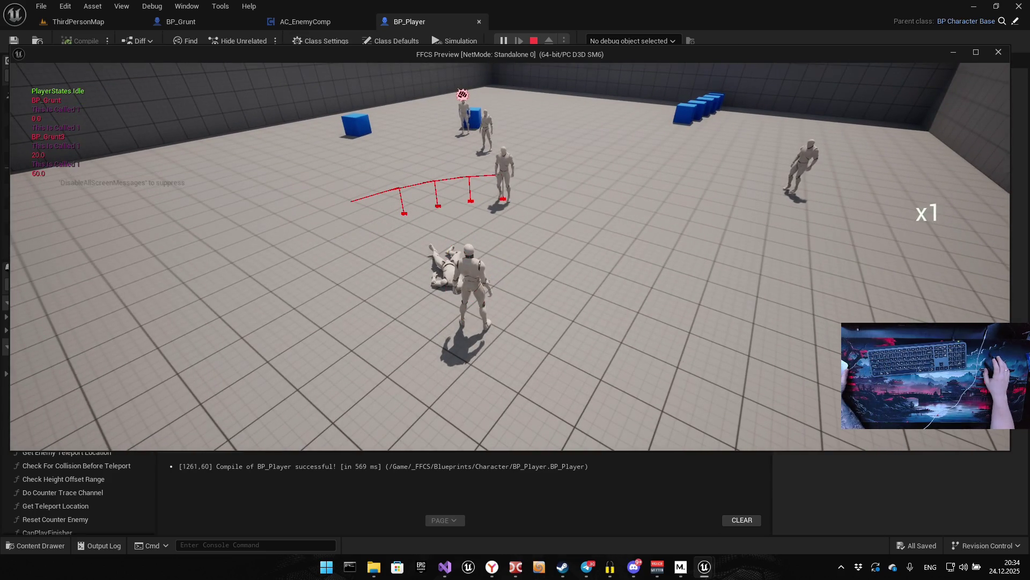
pyautogui.press('f')
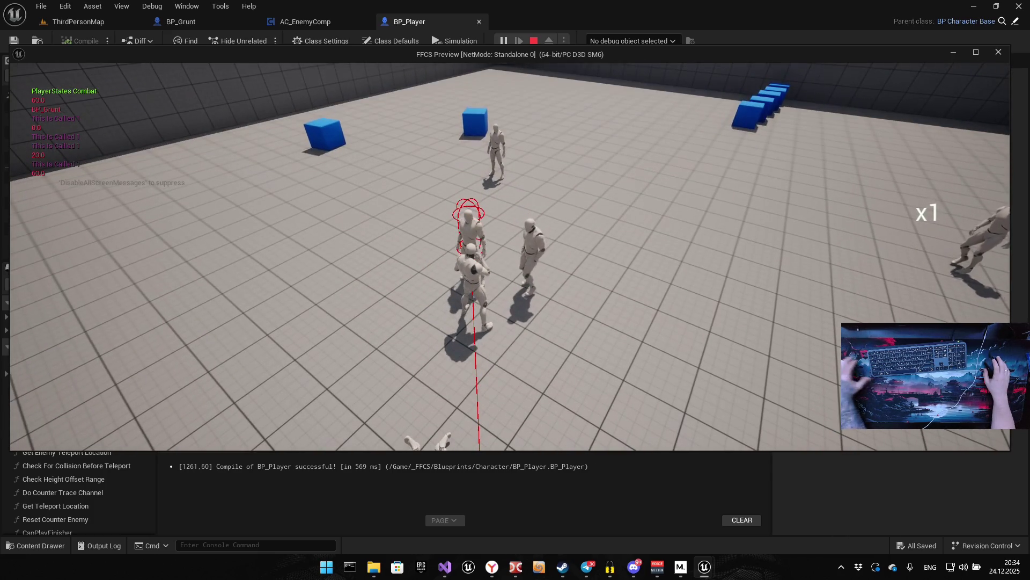
pyautogui.press('Escape')
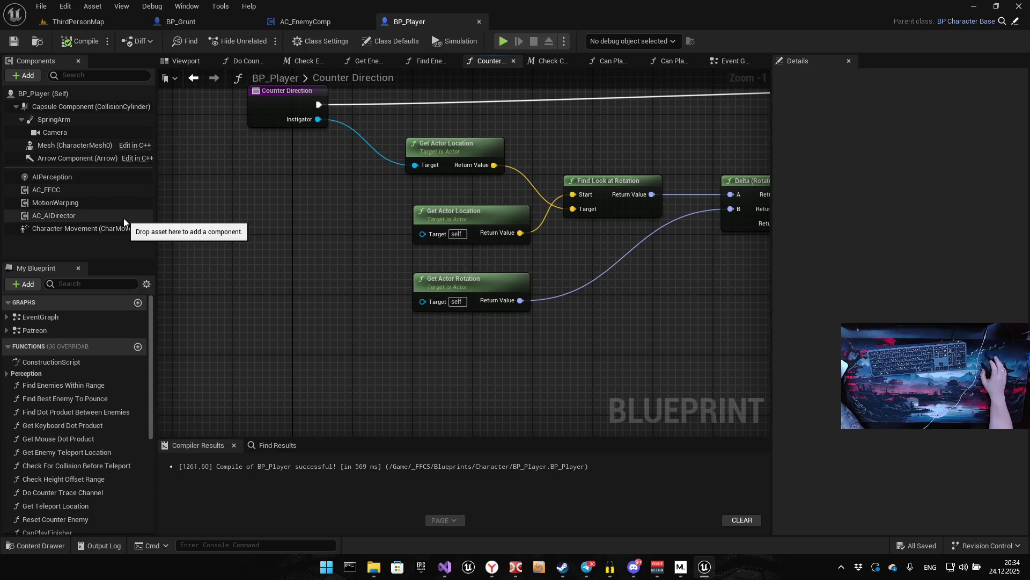
# Select AC_FFCC and look through its Close Combat Montage entries
pyautogui.click(56, 191)
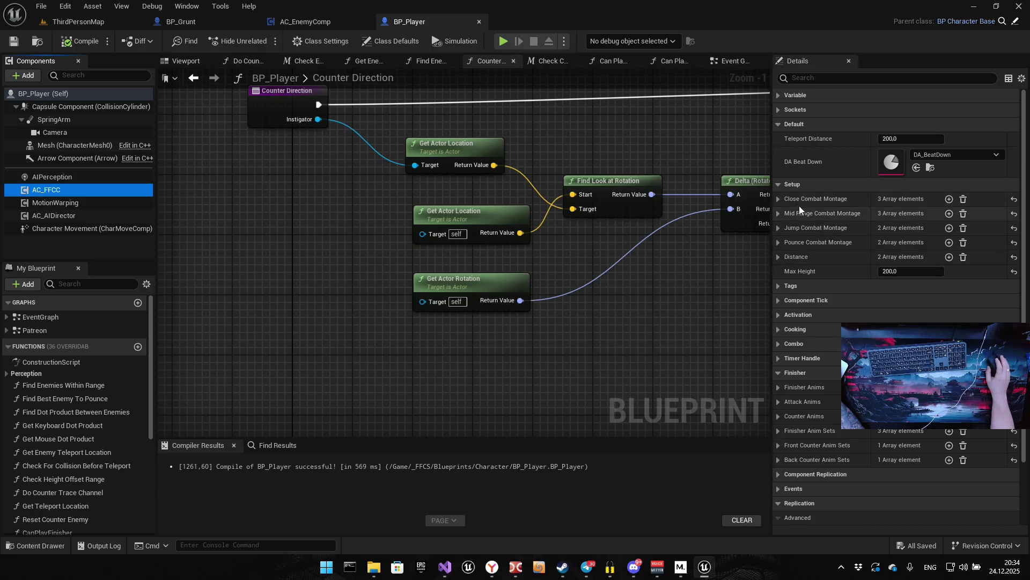
pyautogui.click(779, 199)
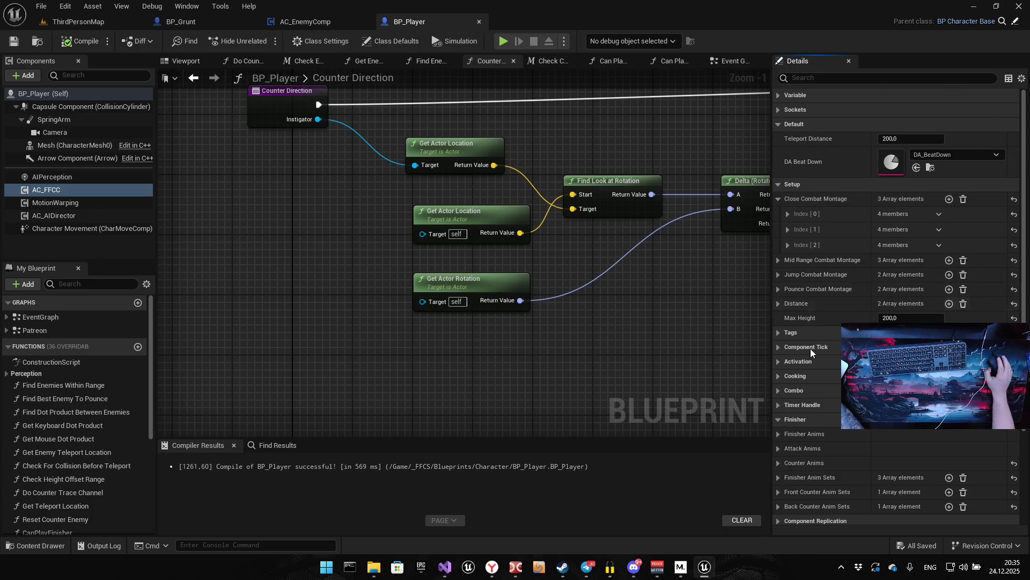
pyautogui.scroll(-1, 767, 370)
pyautogui.scroll(-2, 809, 384)
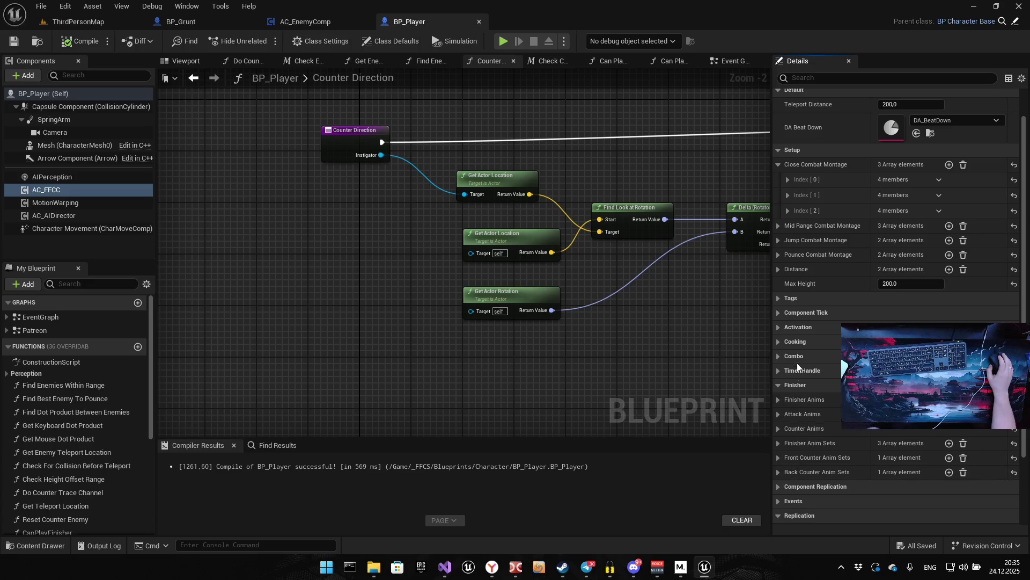
pyautogui.scroll(2, 803, 328)
pyautogui.click(778, 199)
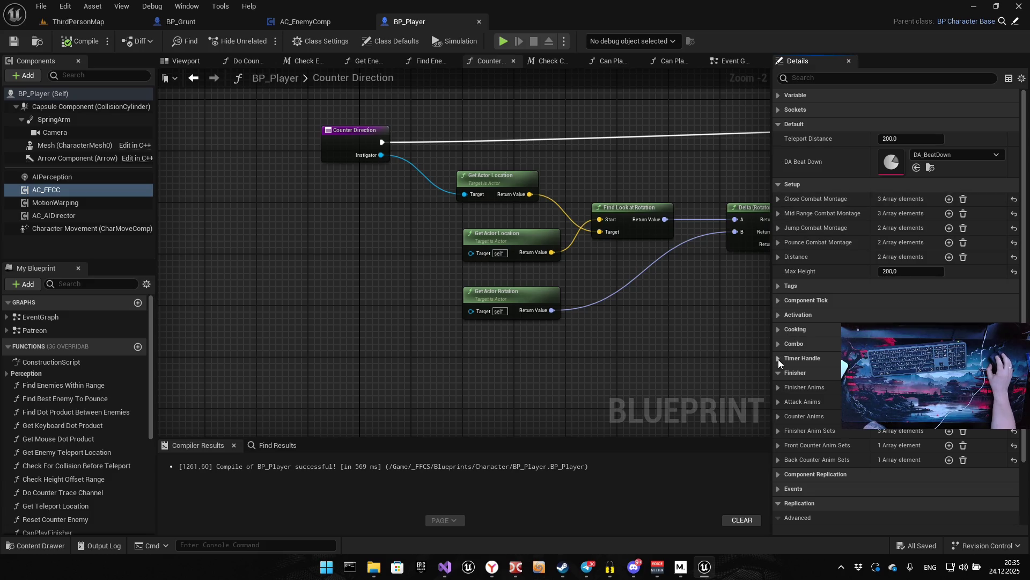
# Expand Counter Anims and inspect the Attack Anims, Finisher Anims and Finisher Anim Sets entries
pyautogui.click(779, 416)
pyautogui.scroll(-2, 779, 416)
pyautogui.click(800, 333)
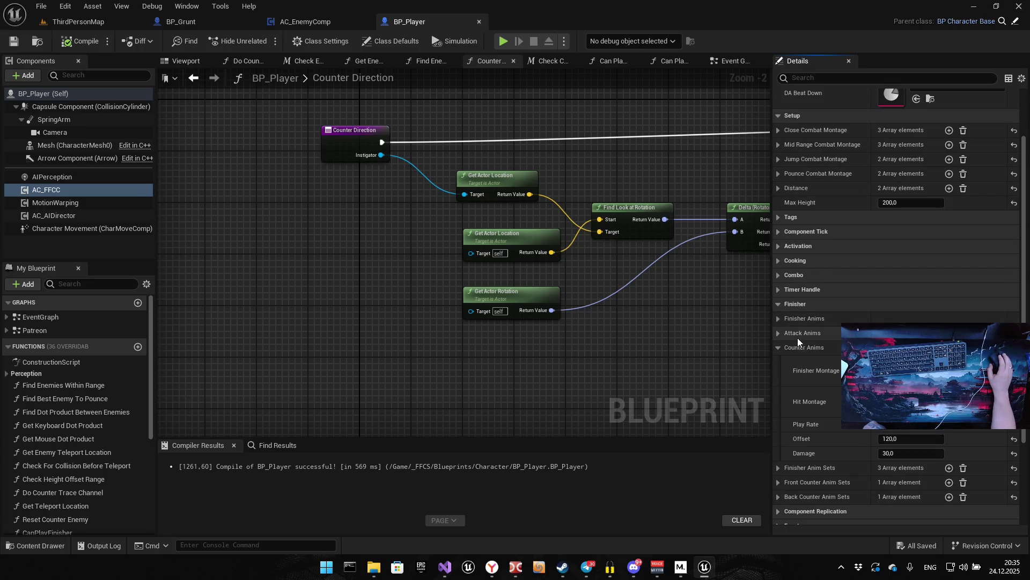
pyautogui.click(778, 333)
pyautogui.click(777, 316)
pyautogui.click(777, 317)
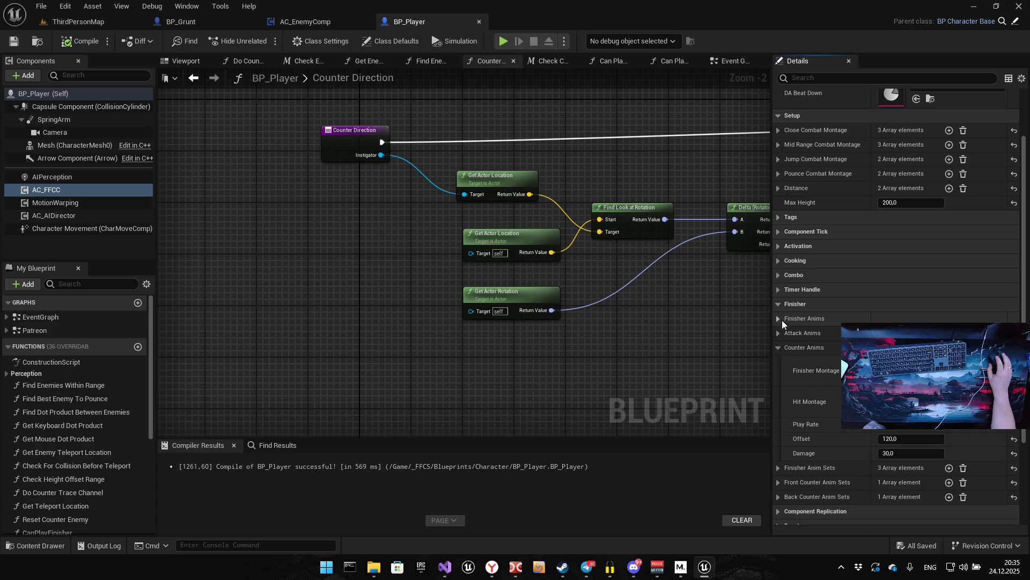
pyautogui.scroll(-2, 793, 375)
pyautogui.click(774, 436)
pyautogui.click(784, 449)
pyautogui.click(785, 449)
pyautogui.click(779, 433)
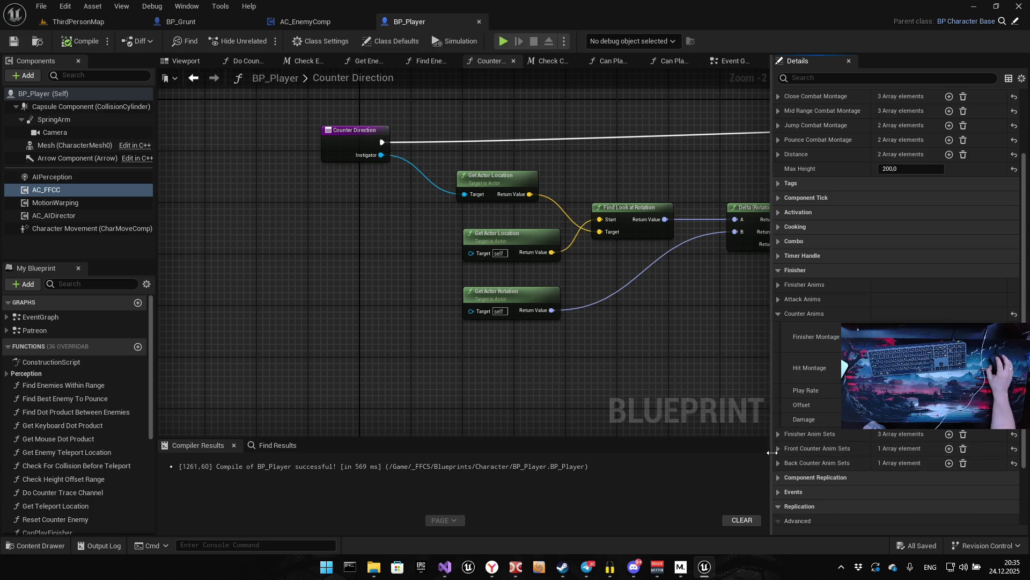
# Inspect the Front and Back Counter Anim Sets, showing Offset 120 and Damage 30
pyautogui.click(777, 449)
pyautogui.click(776, 451)
pyautogui.click(785, 464)
pyautogui.scroll(-1, 830, 257)
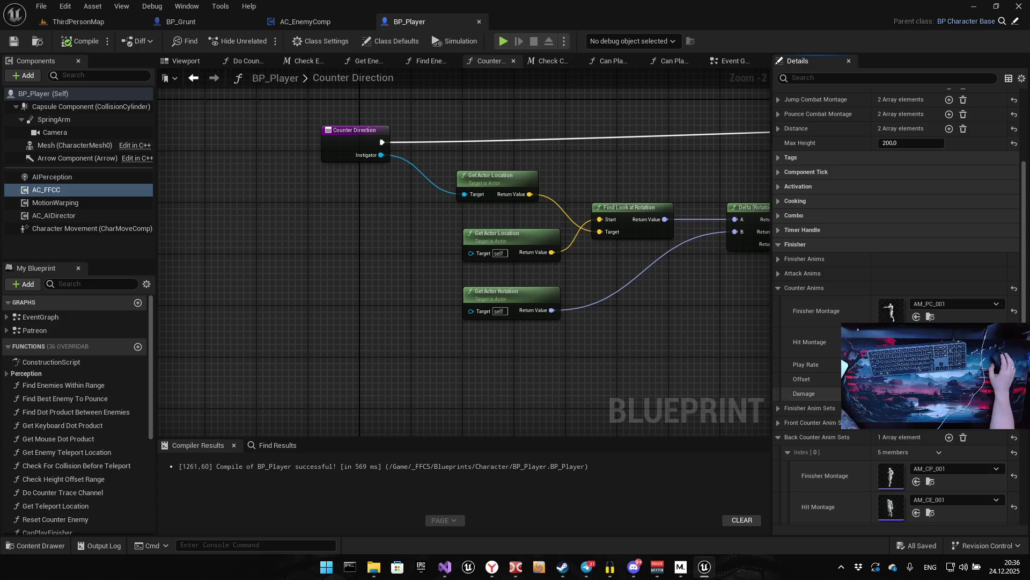
pyautogui.click(778, 288)
pyautogui.click(777, 290)
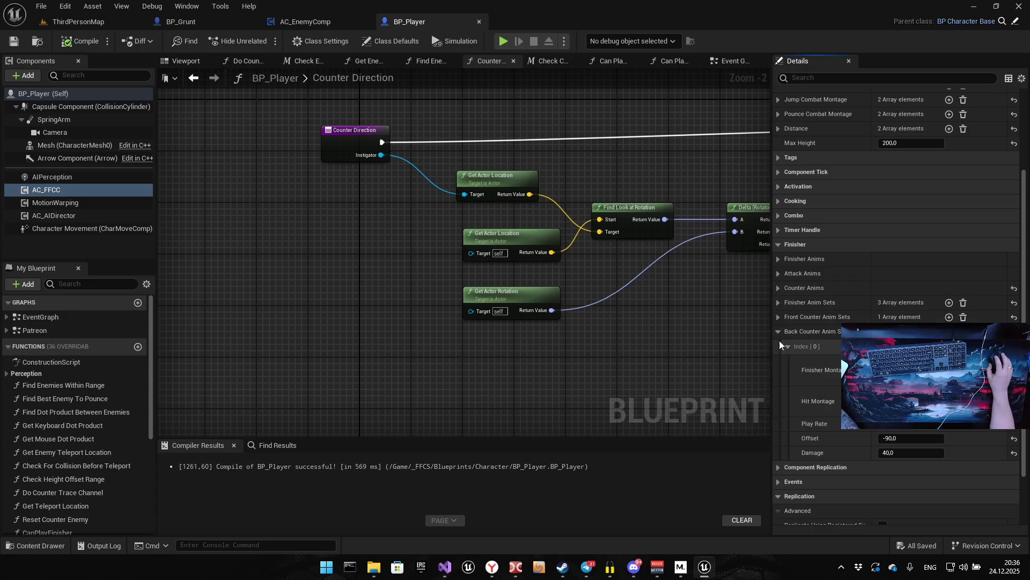
pyautogui.click(778, 344)
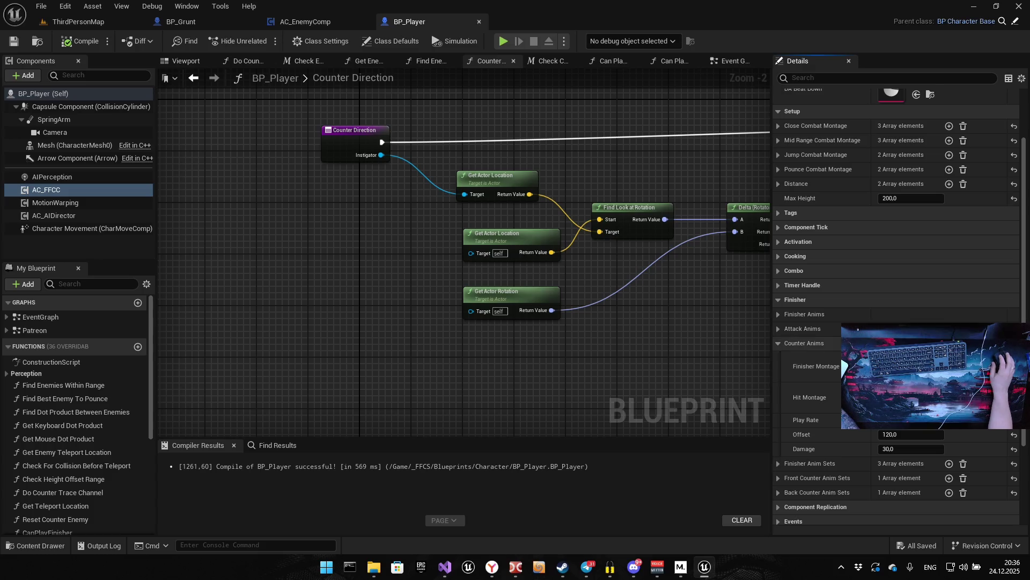
pyautogui.click(778, 344)
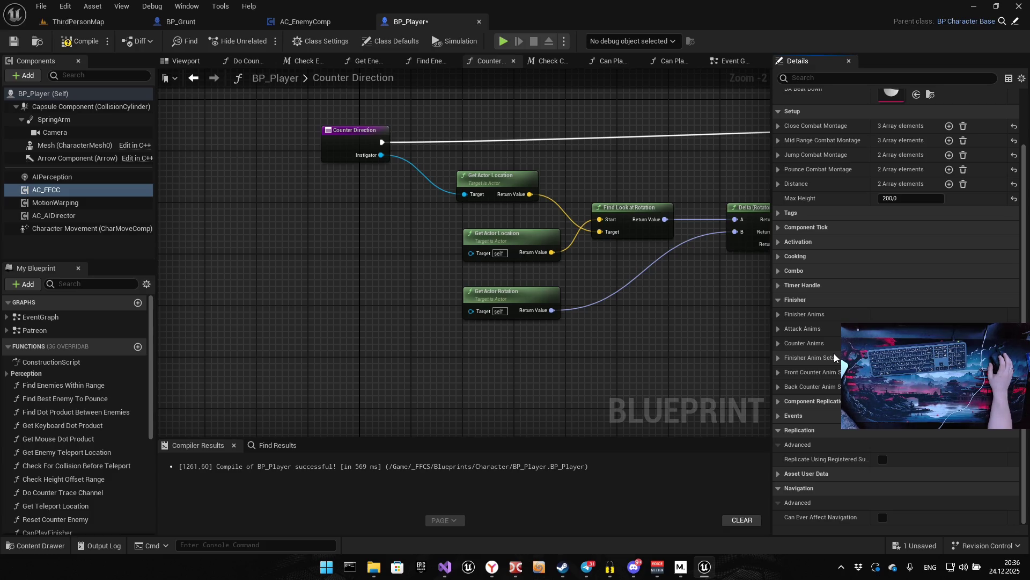
# Set the Front Counter Anim Sets Offset to 80
pyautogui.click(779, 371)
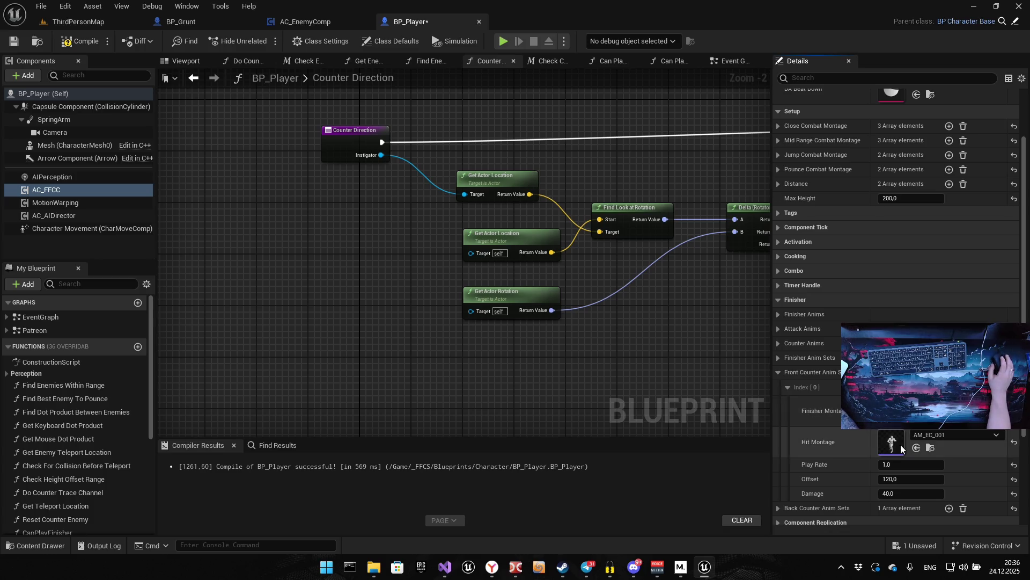
pyautogui.click(899, 479)
pyautogui.write('80')
pyautogui.press('Return')
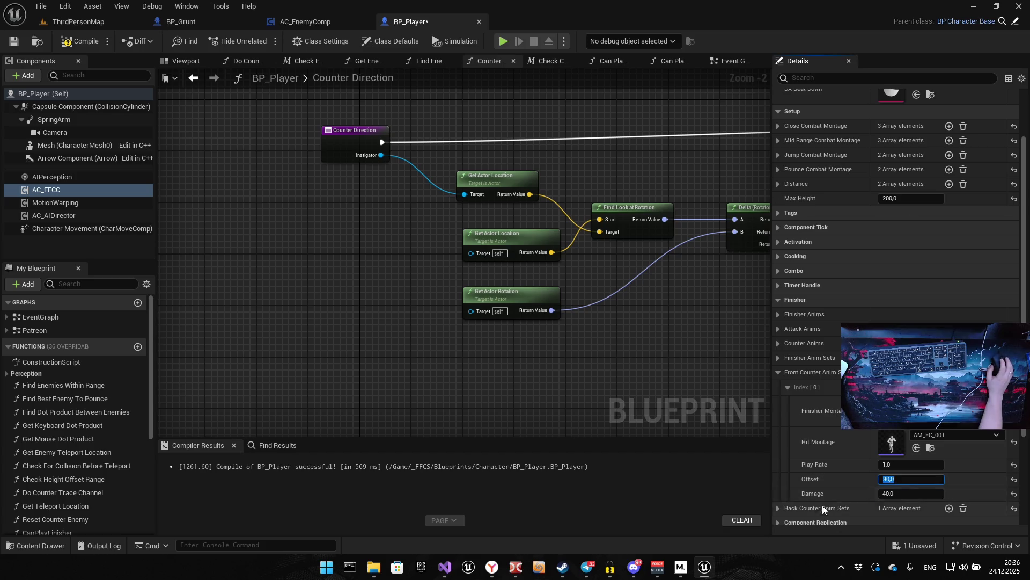
# Set the Back Counter Anim Sets Offset to -80, compile BP_Player and launch a playtest
pyautogui.scroll(-3, 804, 485)
pyautogui.scroll(-2, 806, 475)
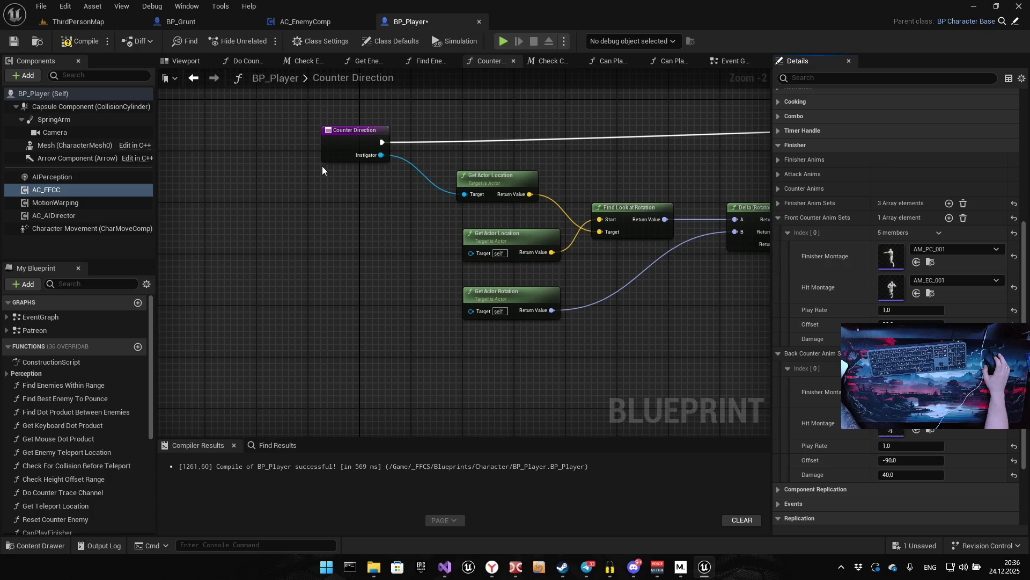
pyautogui.click(904, 460)
pyautogui.write('-8')
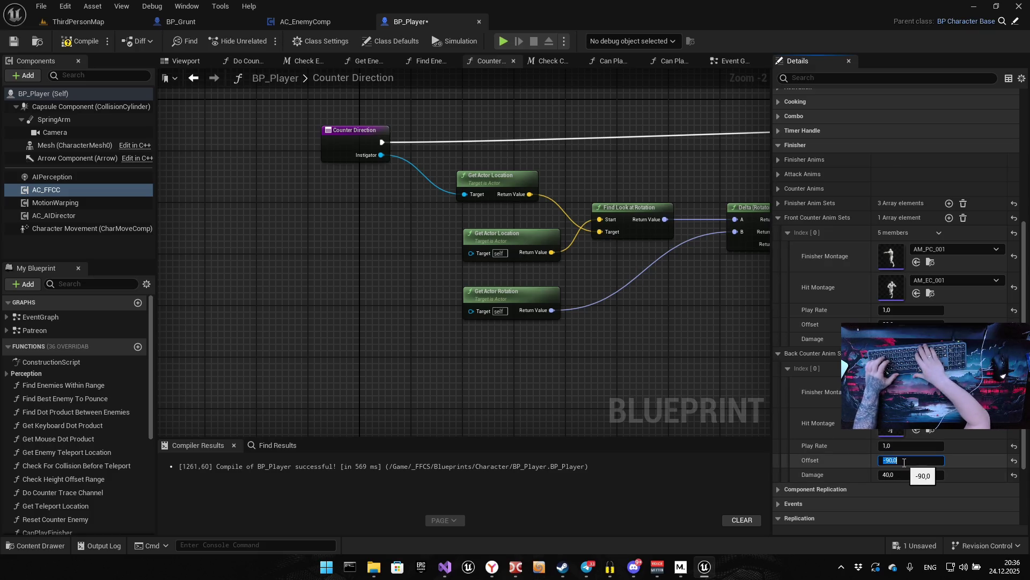
pyautogui.write('0')
pyautogui.click(911, 325)
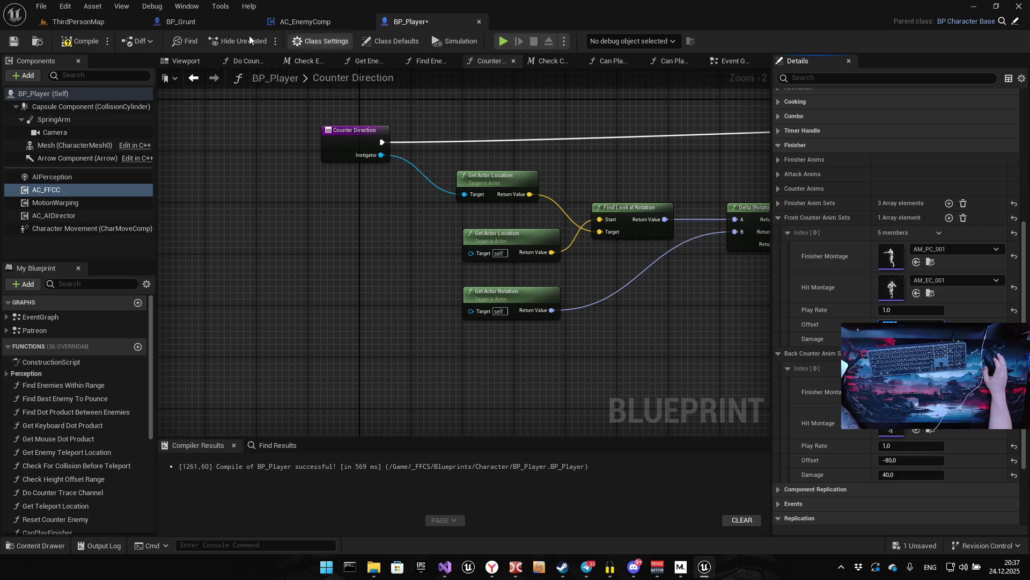
pyautogui.click(88, 40)
pyautogui.click(504, 42)
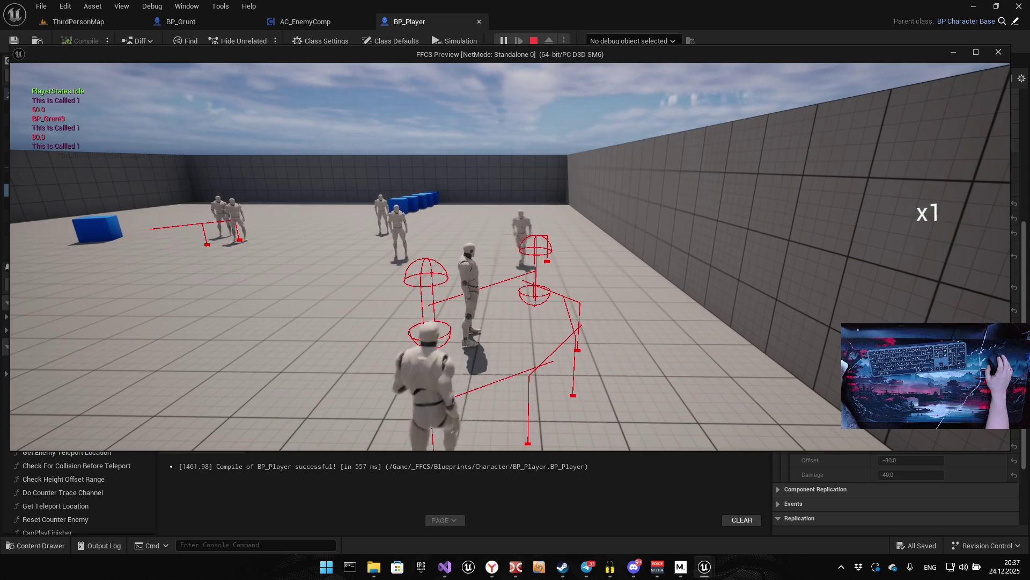
# Change the back counter offset to -120 and playtest it
pyautogui.press('Escape')
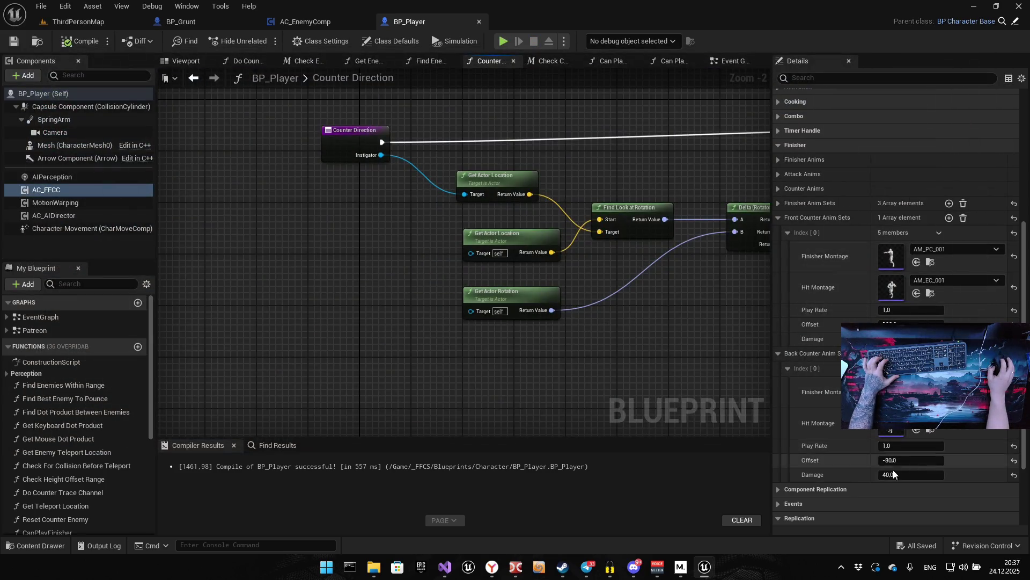
pyautogui.write('-120')
pyautogui.press('Return')
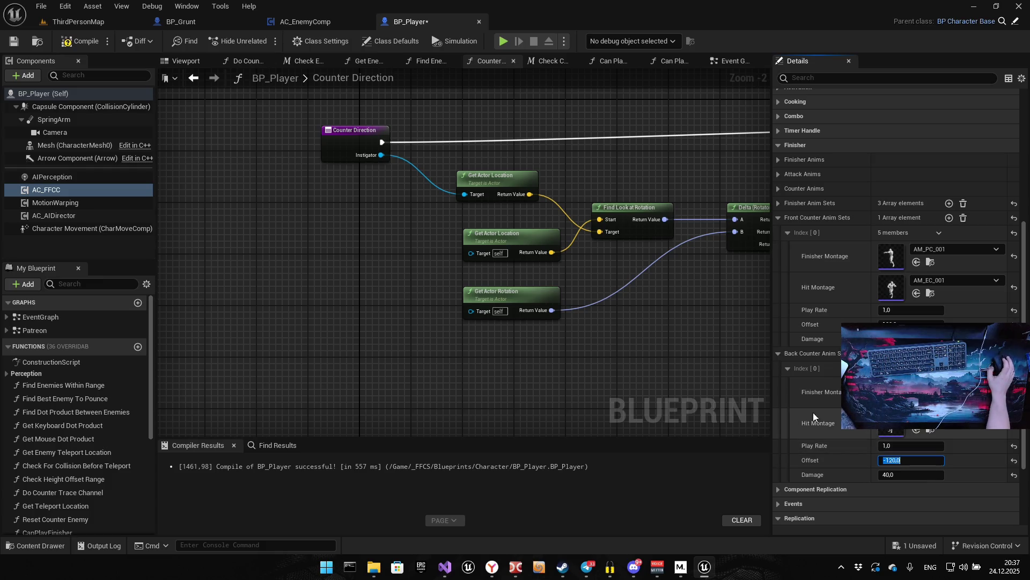
pyautogui.click(503, 42)
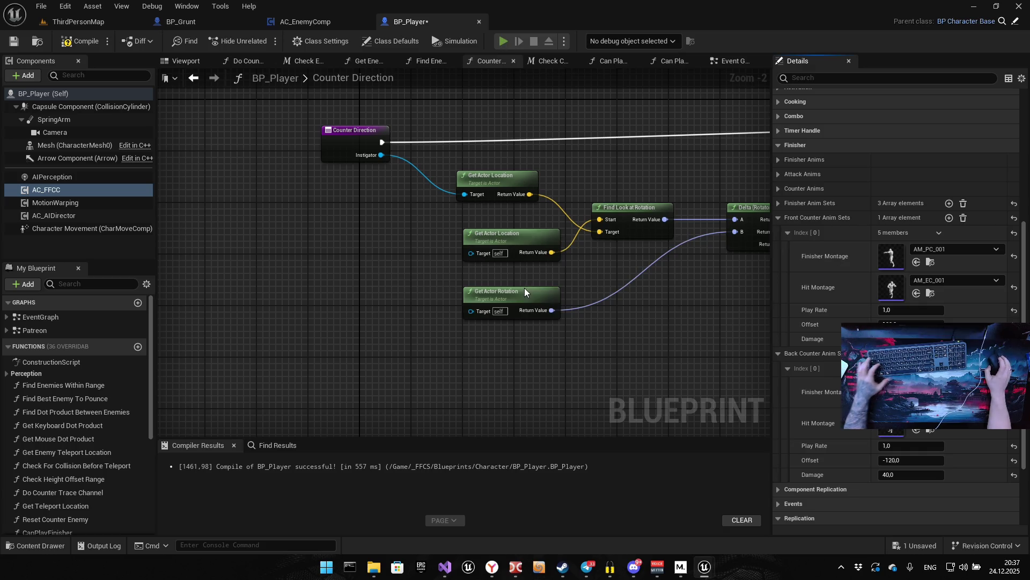
pyautogui.press('s')
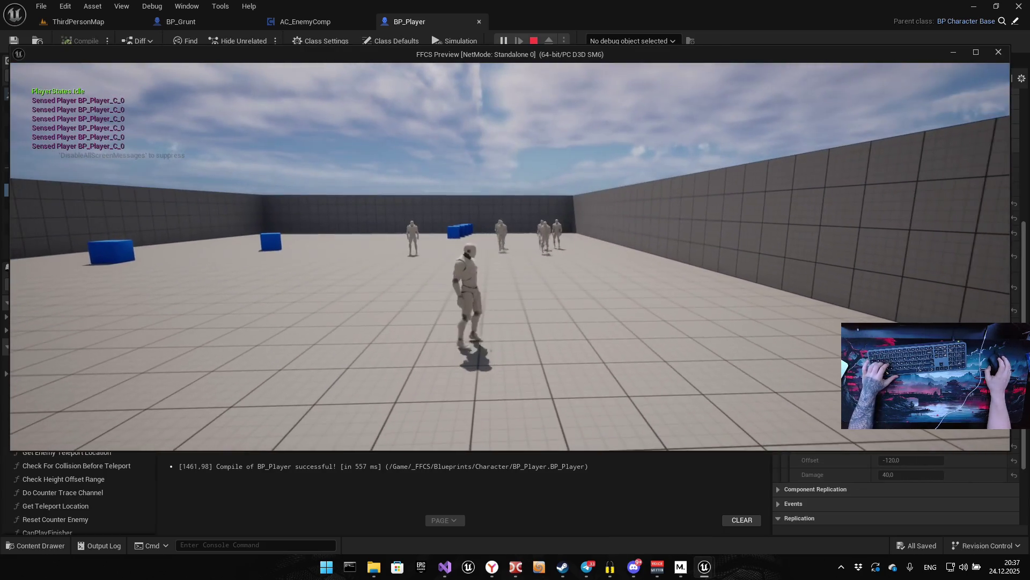
pyautogui.moveTo(510, 257)
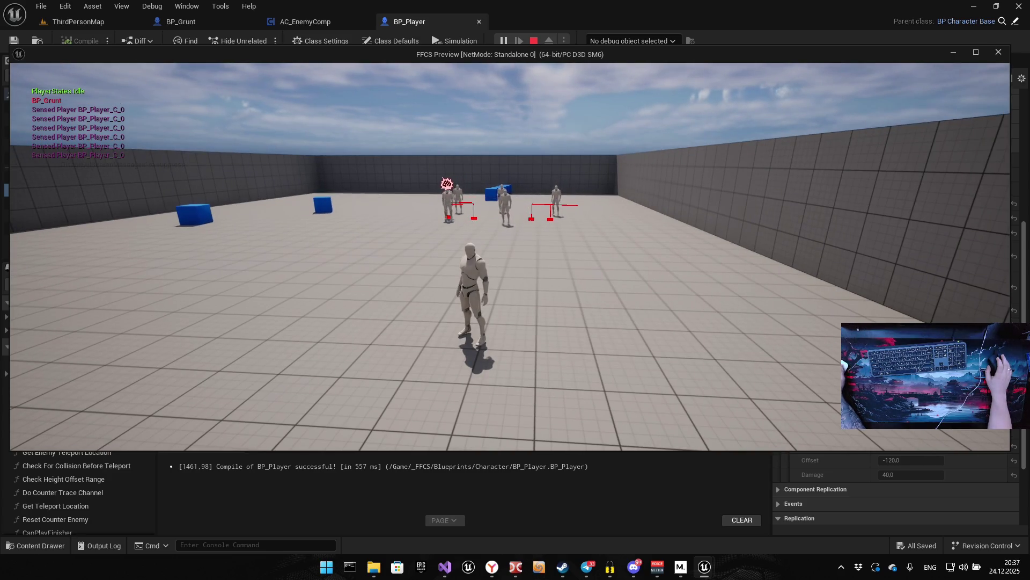
# Change the back counter offset to -50 and playtest countering an enemy
pyautogui.press('Escape')
pyautogui.click(895, 461)
pyautogui.write('-50')
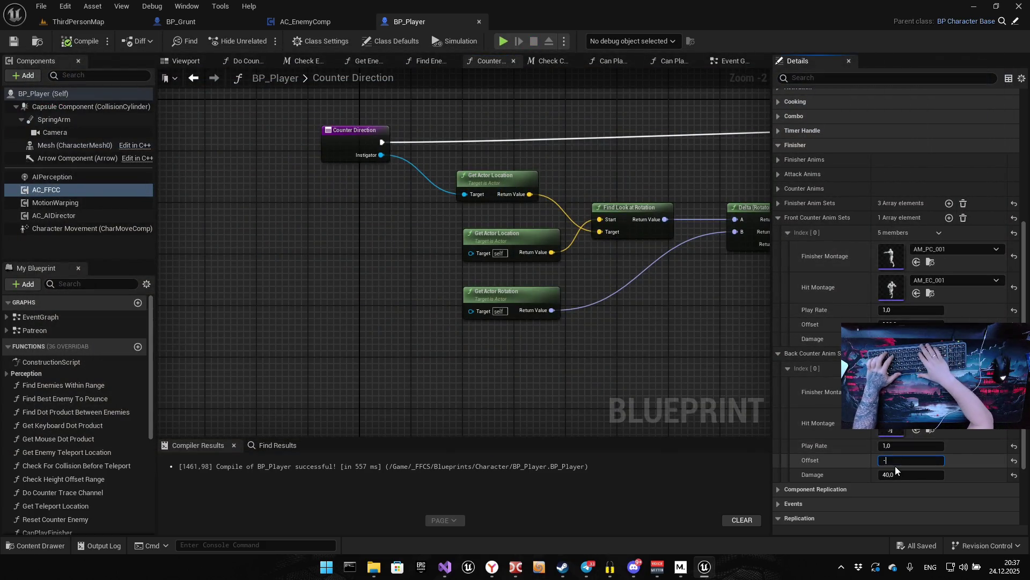
pyautogui.press('Return')
pyautogui.click(504, 41)
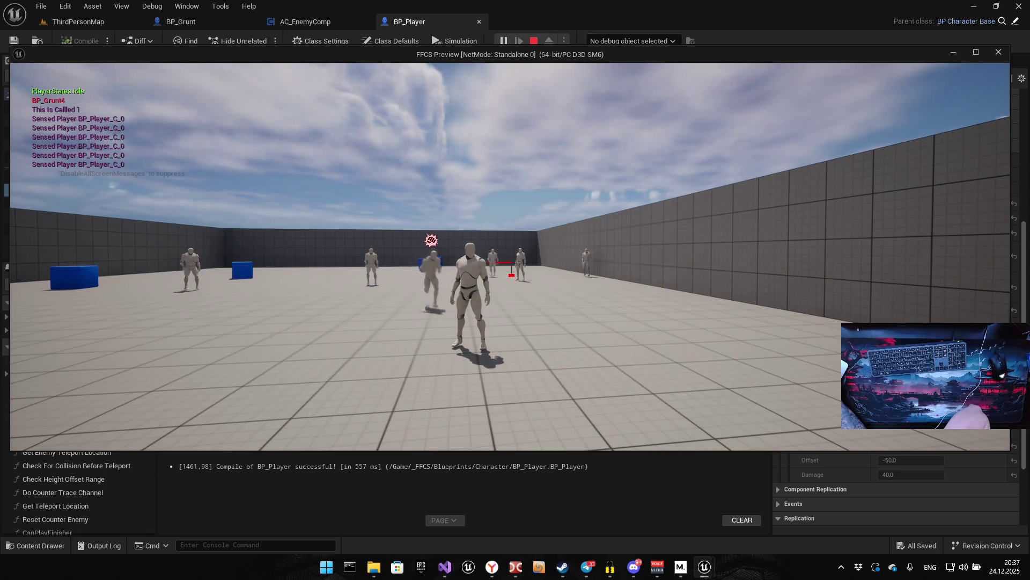
pyautogui.press('e')
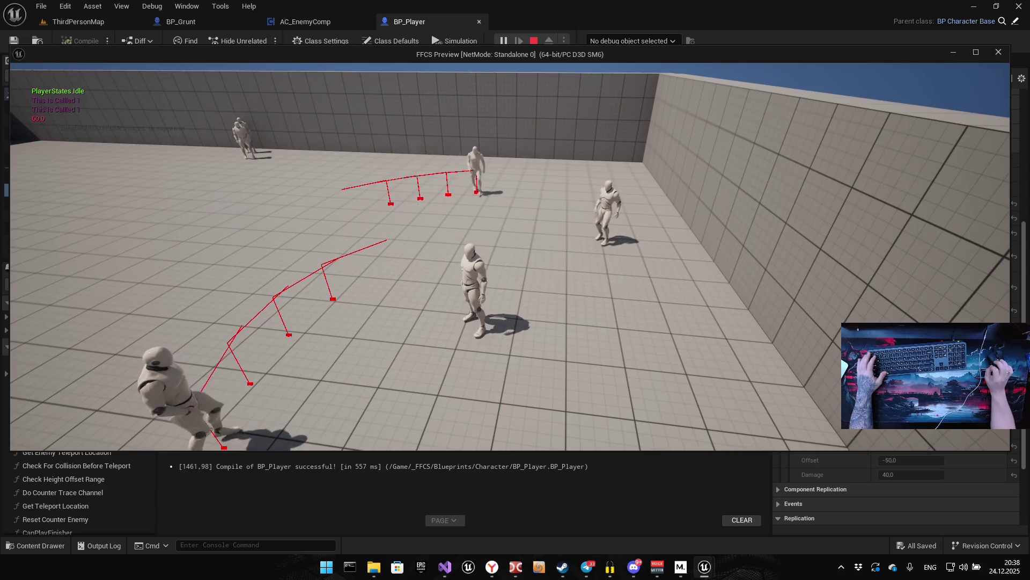
pyautogui.press('Escape')
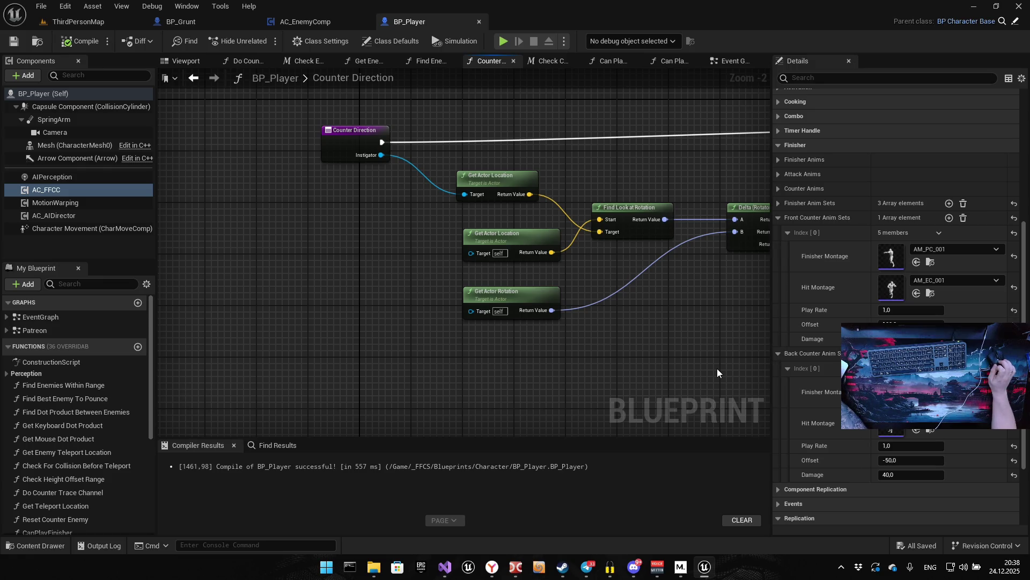
pyautogui.click(59, 319)
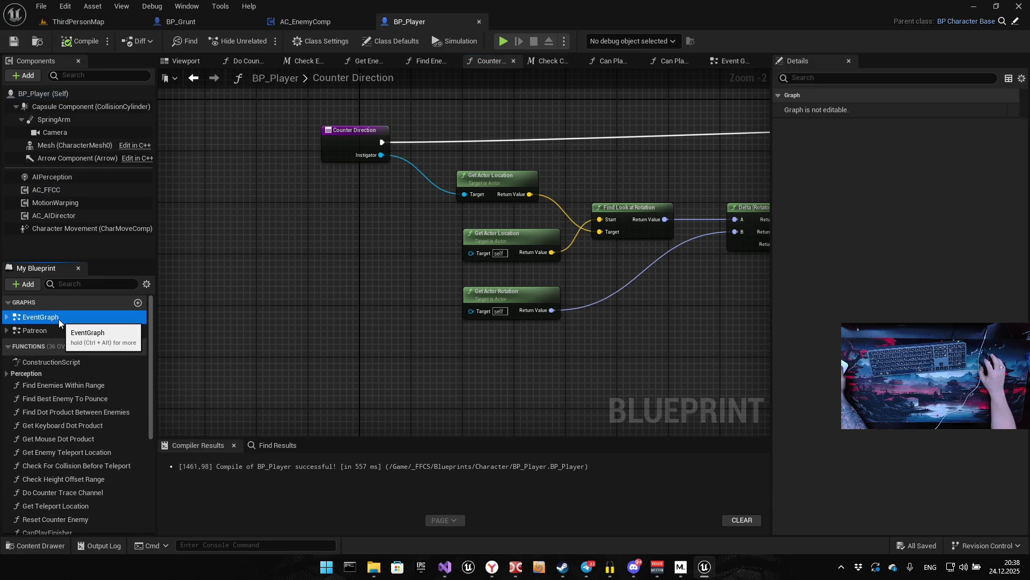
# Open the EventGraph and pan past the Finisher and Throw groups to the Counter comment box
pyautogui.doubleClick(56, 319)
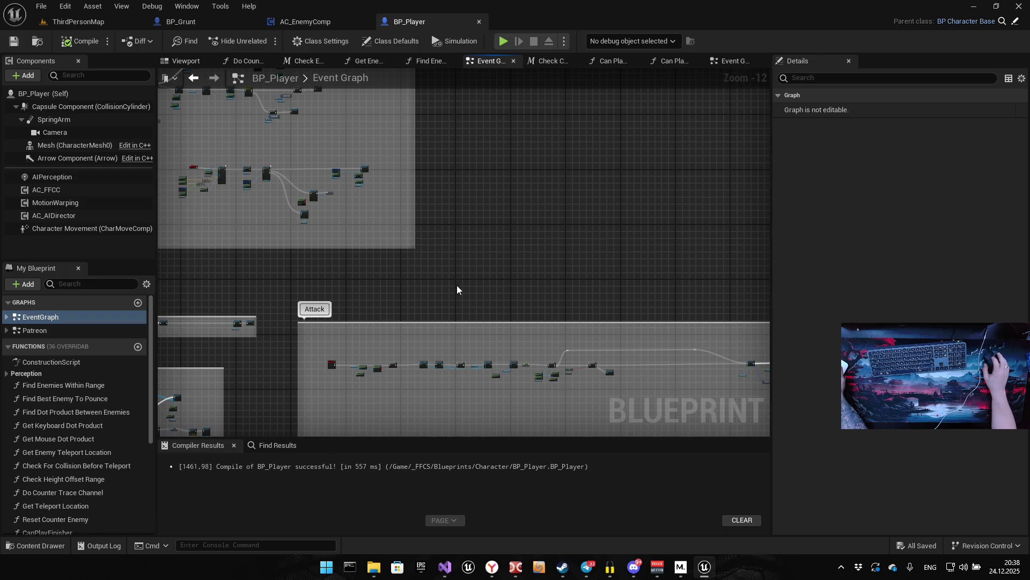
pyautogui.moveTo(460, 276); pyautogui.dragTo(540, 227)
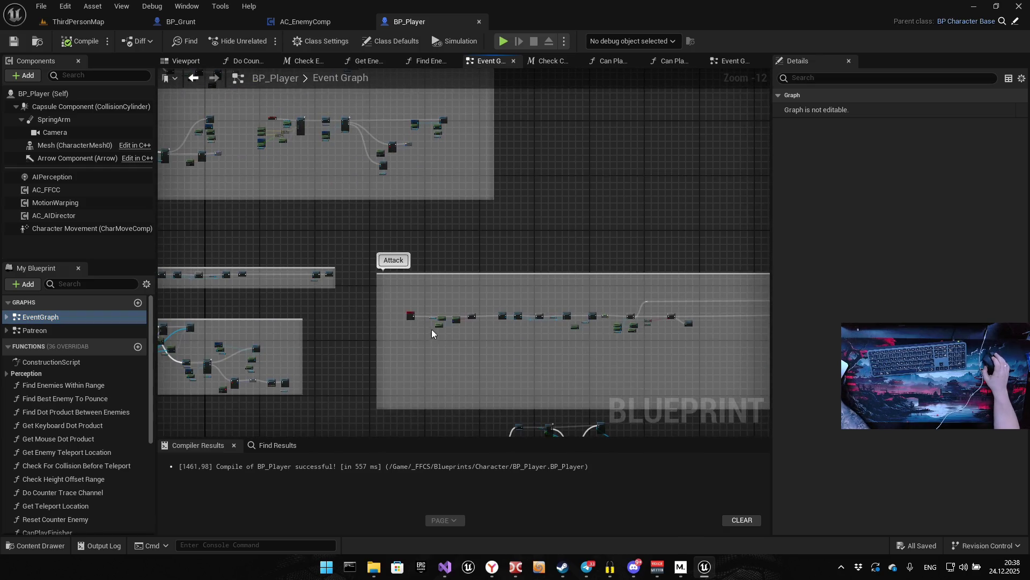
pyautogui.moveTo(388, 318)
pyautogui.mouseDown()
pyautogui.moveTo(445, 268)
pyautogui.moveTo(459, 274)
pyautogui.mouseUp()
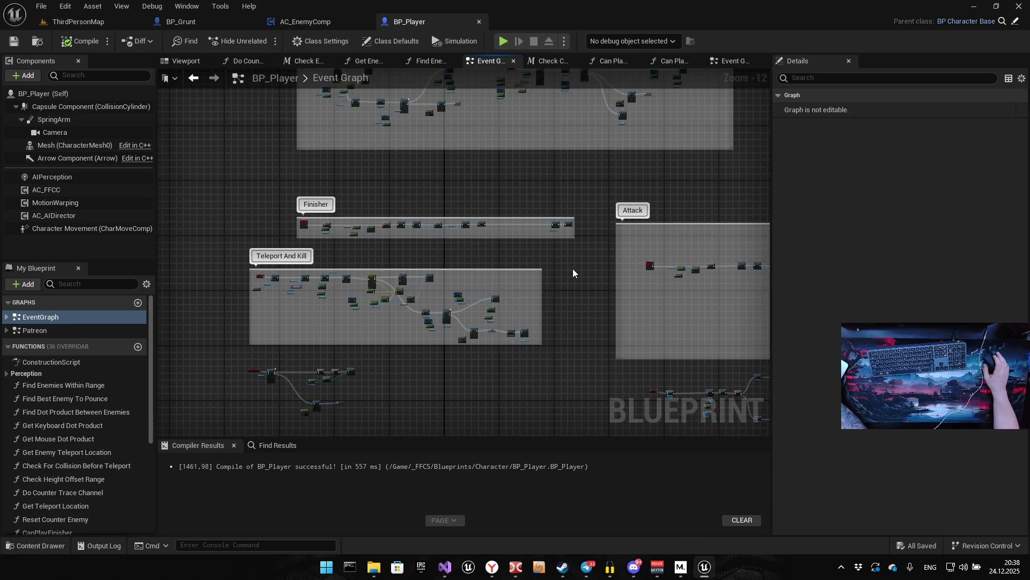
pyautogui.scroll(5, 671, 241)
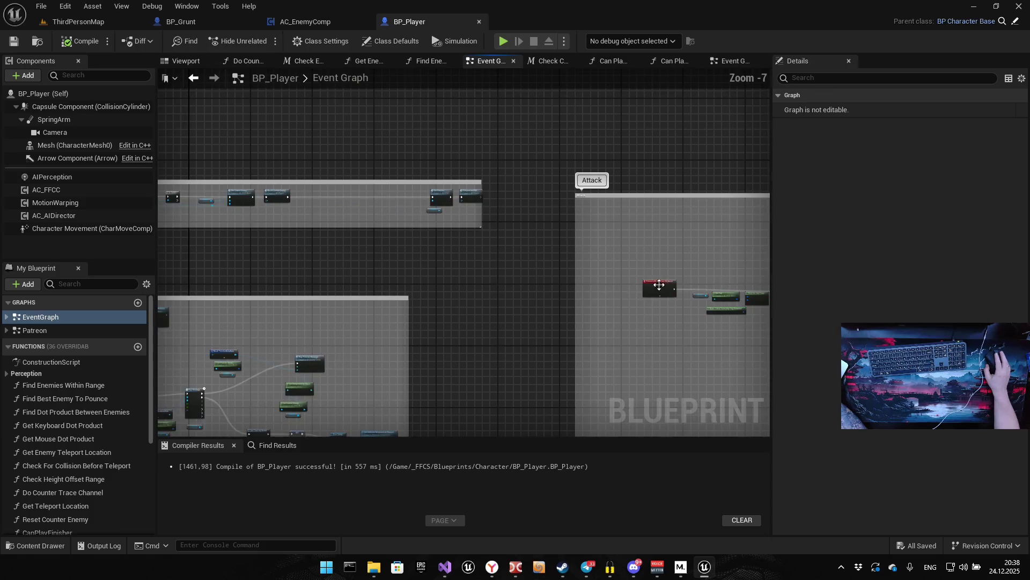
pyautogui.scroll(-2, 463, 286)
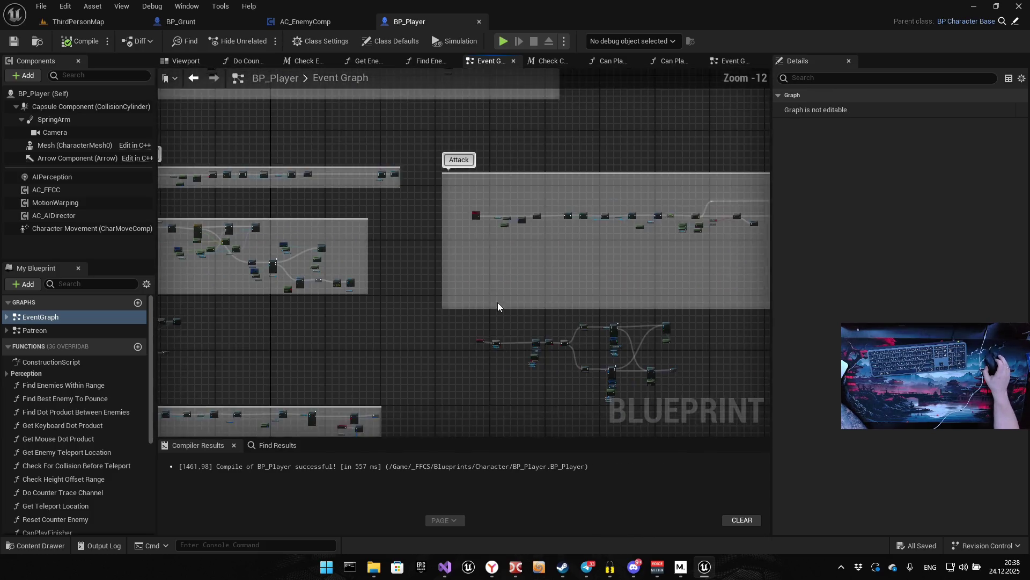
pyautogui.scroll(4, 498, 303)
pyautogui.moveTo(401, 256); pyautogui.dragTo(652, 258)
pyautogui.scroll(-7, 298, 290)
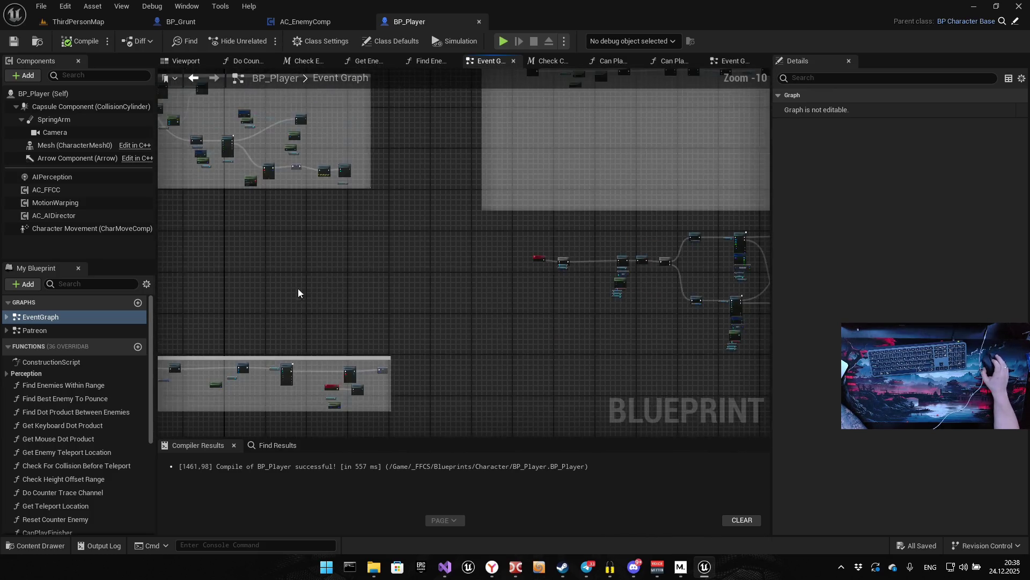
pyautogui.scroll(2, 264, 235)
pyautogui.scroll(4, 408, 226)
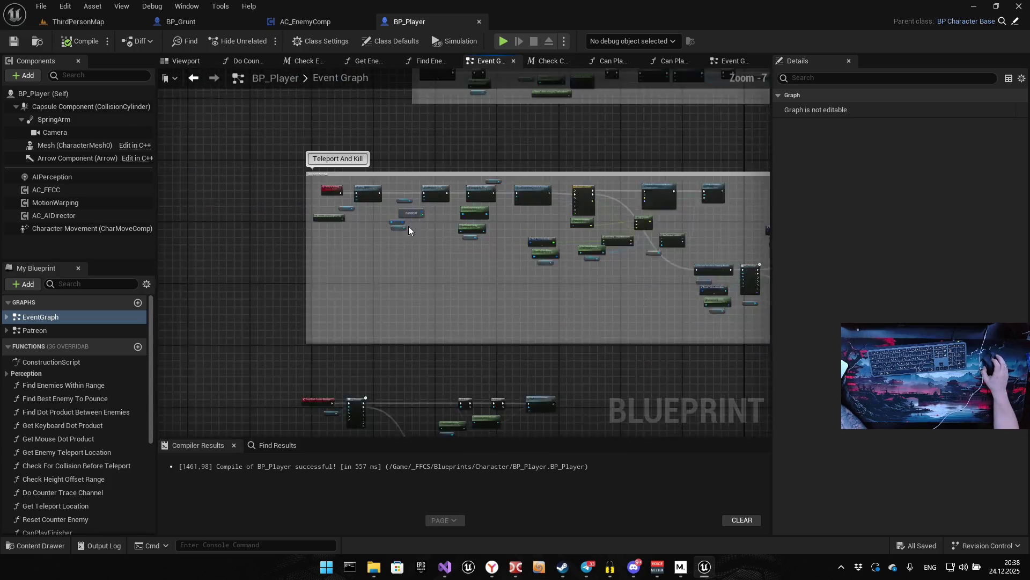
pyautogui.moveTo(405, 320); pyautogui.dragTo(565, 130)
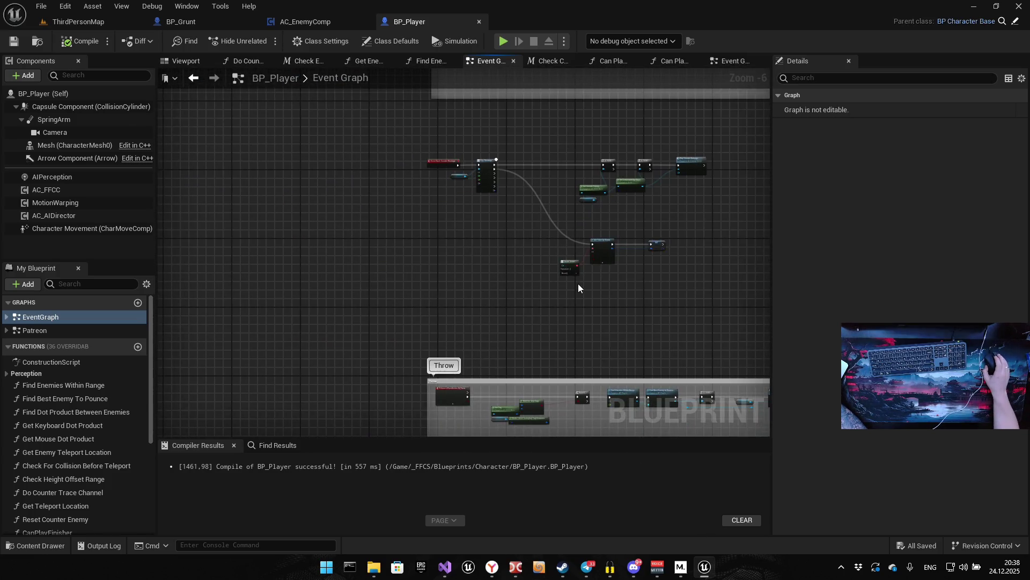
pyautogui.scroll(-6, 579, 284)
pyautogui.moveTo(579, 285)
pyautogui.mouseDown()
pyautogui.moveTo(511, 262)
pyautogui.moveTo(395, 429)
pyautogui.moveTo(417, 278)
pyautogui.mouseUp()
pyautogui.scroll(10, 416, 279)
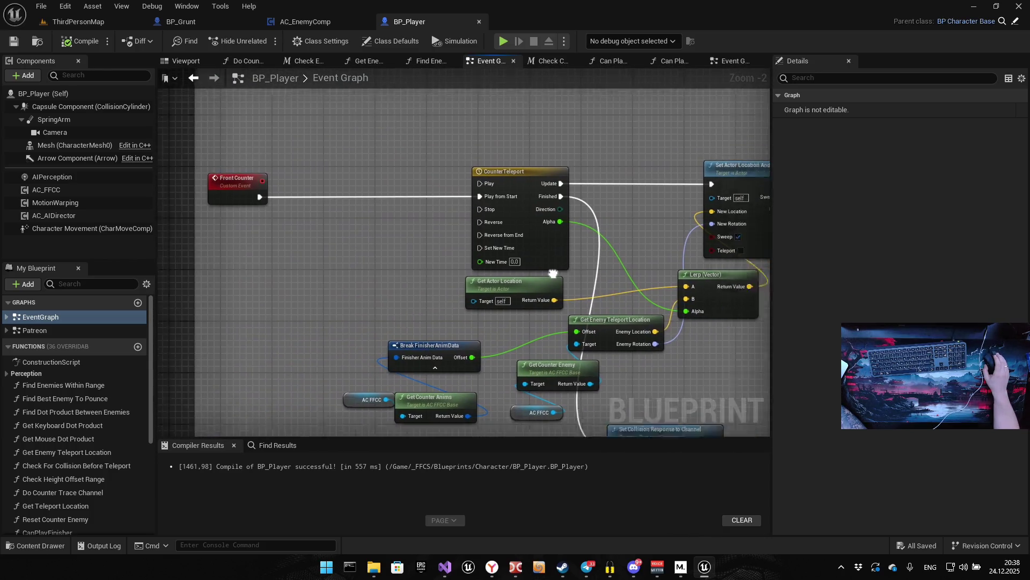
# Enable Force Shortest Rotation Path on the Back Counter's Move Component To node
pyautogui.scroll(-8, 459, 325)
pyautogui.moveTo(458, 325); pyautogui.dragTo(340, 321)
pyautogui.scroll(8, 427, 349)
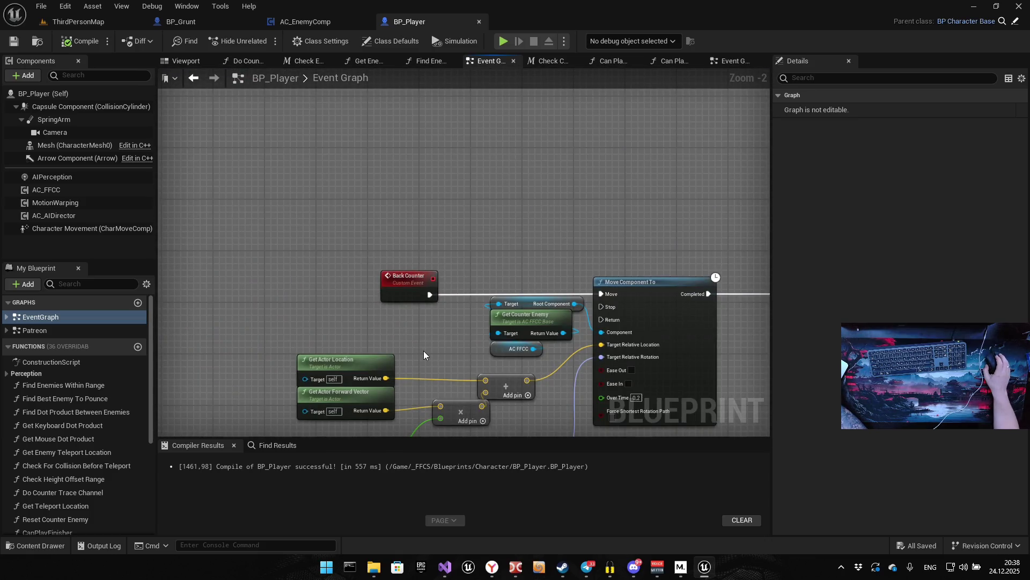
pyautogui.moveTo(423, 349); pyautogui.dragTo(424, 214)
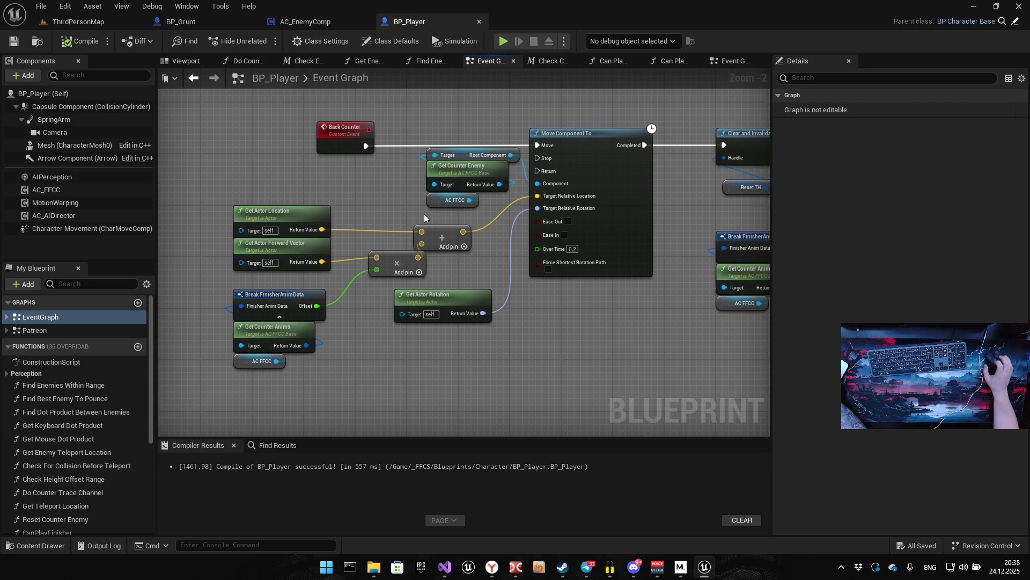
pyautogui.moveTo(574, 197); pyautogui.dragTo(201, 209)
pyautogui.moveTo(276, 267); pyautogui.dragTo(356, 237)
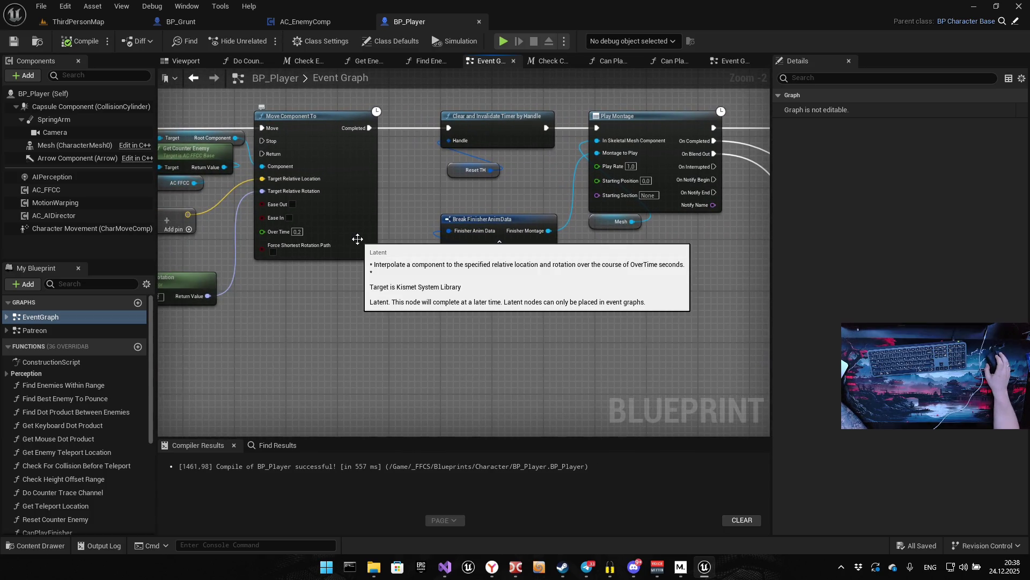
pyautogui.moveTo(297, 272); pyautogui.dragTo(371, 260)
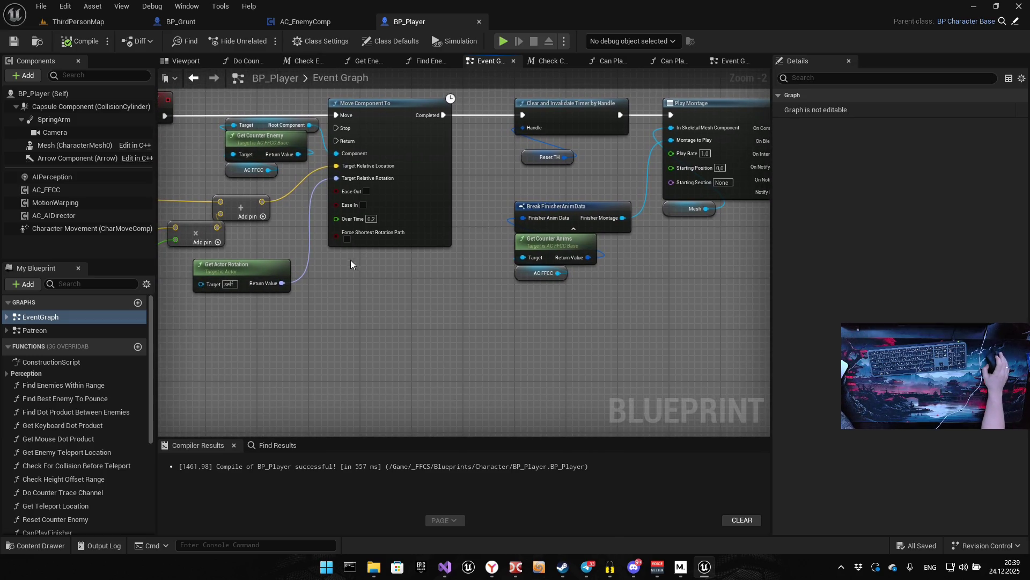
pyautogui.click(348, 239)
# Review the Set Timer by Event and Set Collision Response nodes, then select AC_FFCC
pyautogui.moveTo(431, 263)
pyautogui.mouseDown()
pyautogui.moveTo(605, 258)
pyautogui.moveTo(531, 270)
pyautogui.mouseUp()
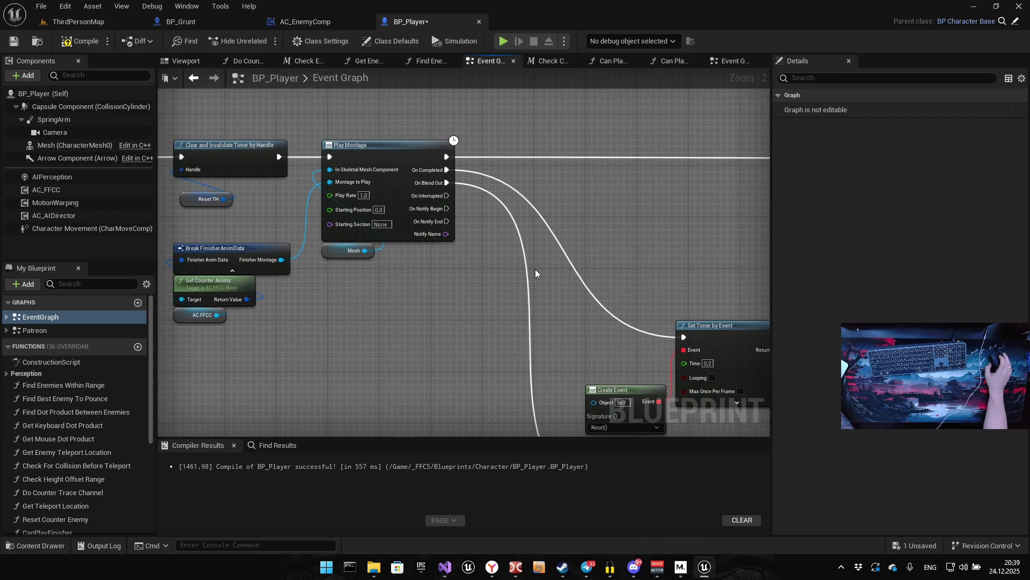
pyautogui.moveTo(548, 334); pyautogui.dragTo(334, 144)
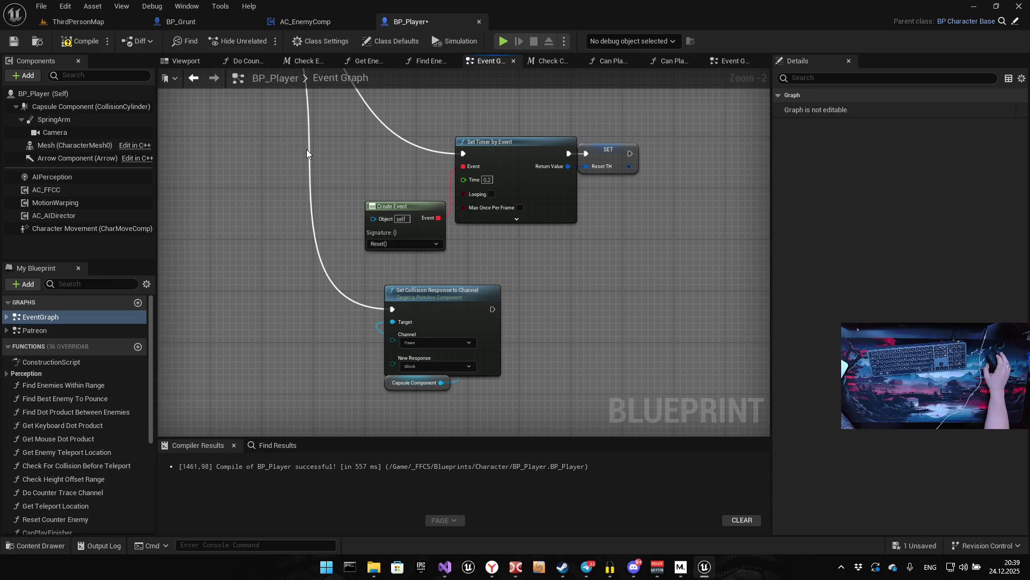
pyautogui.click(61, 187)
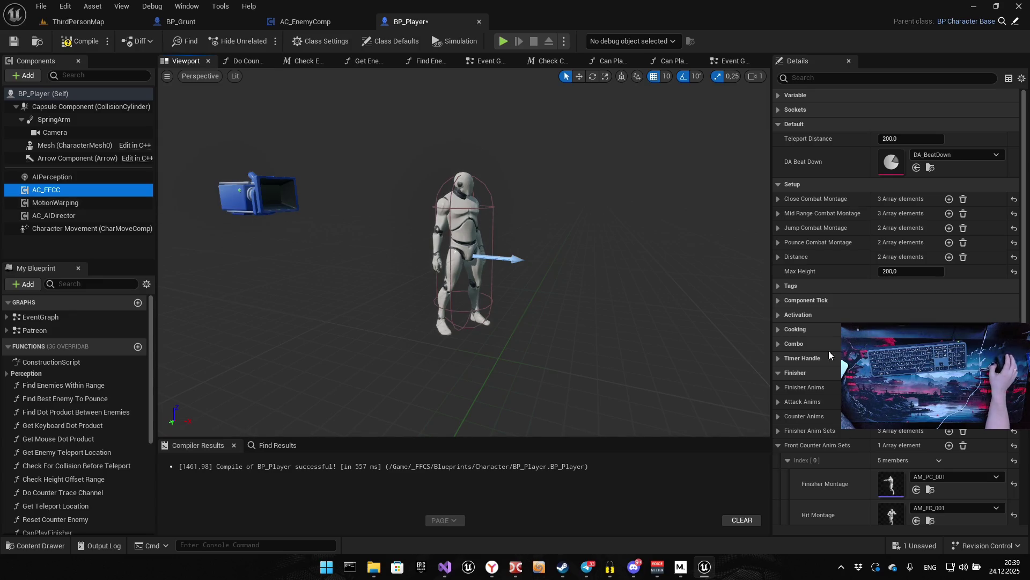
# Open the AM_CP_001 back counter montage from the Content Drawer, then return to ThirdPersonMap
pyautogui.scroll(-5, 815, 353)
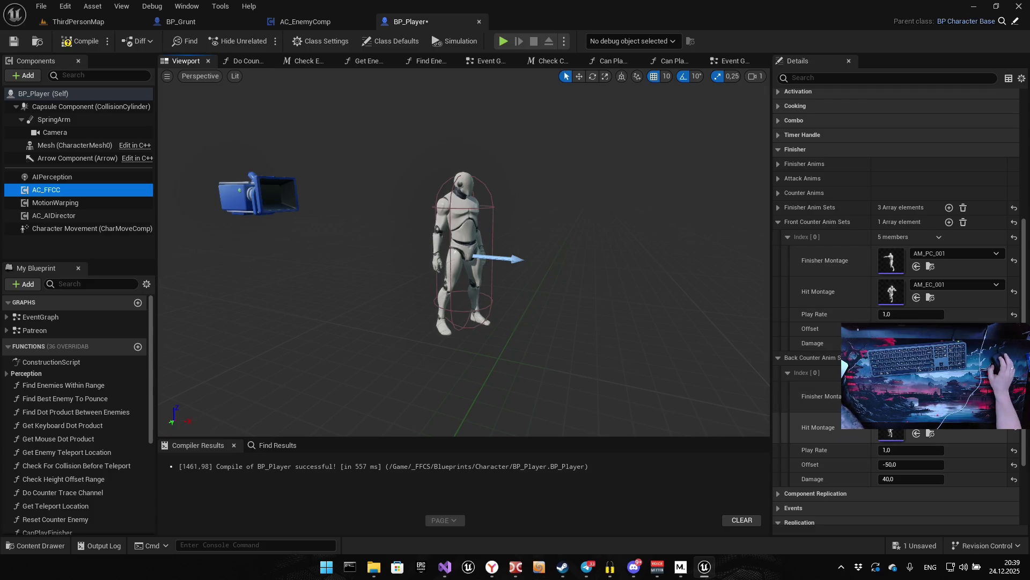
pyautogui.hotkey('ctrl', 'space')
pyautogui.doubleClick(451, 282)
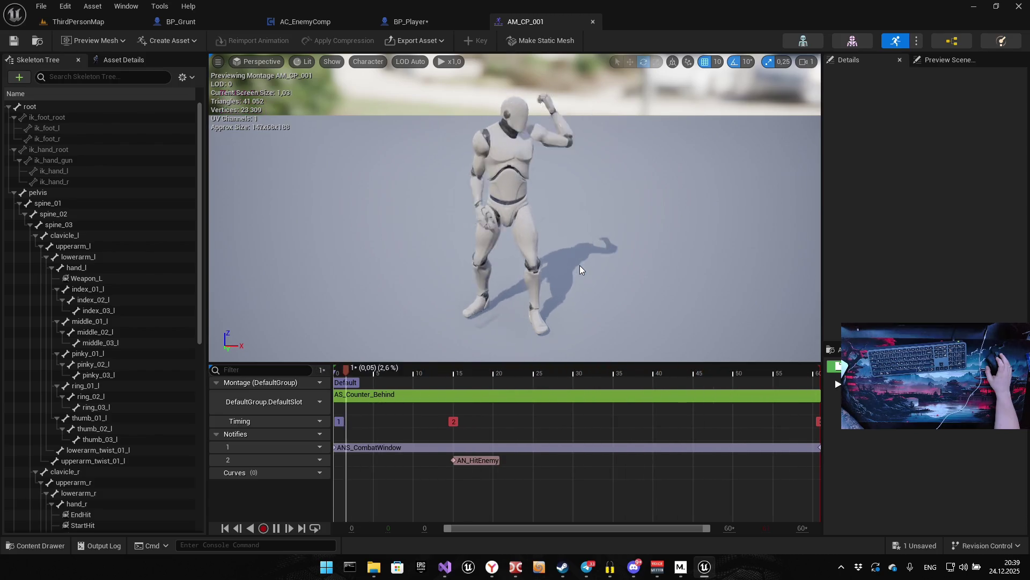
pyautogui.moveTo(80, 21); pyautogui.dragTo(191, 21)
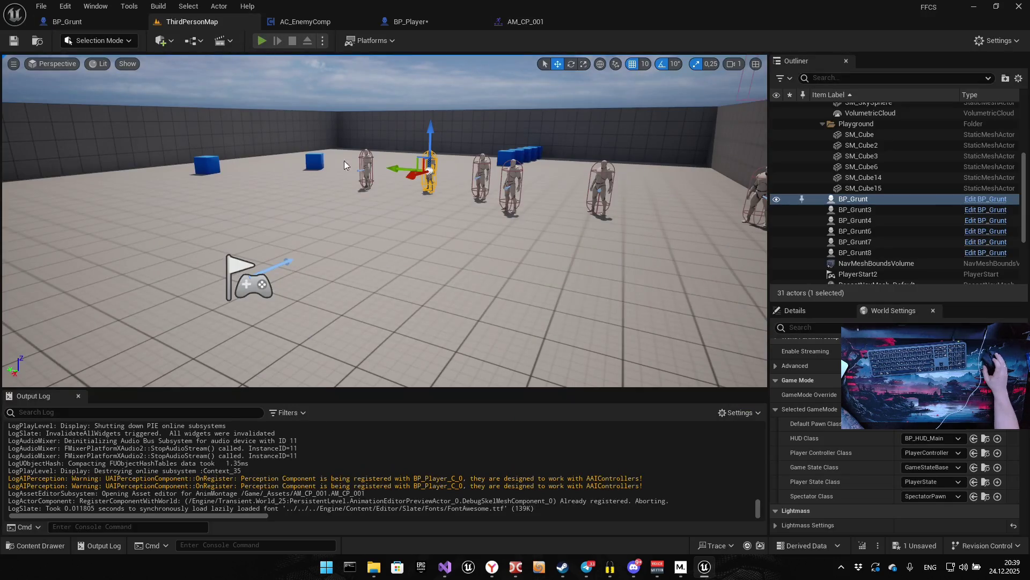
# Play the ThirdPersonMap level to test the back counter, then stop and return to BP_Player
pyautogui.hotkey('alt', 'p')
pyautogui.click(439, 348)
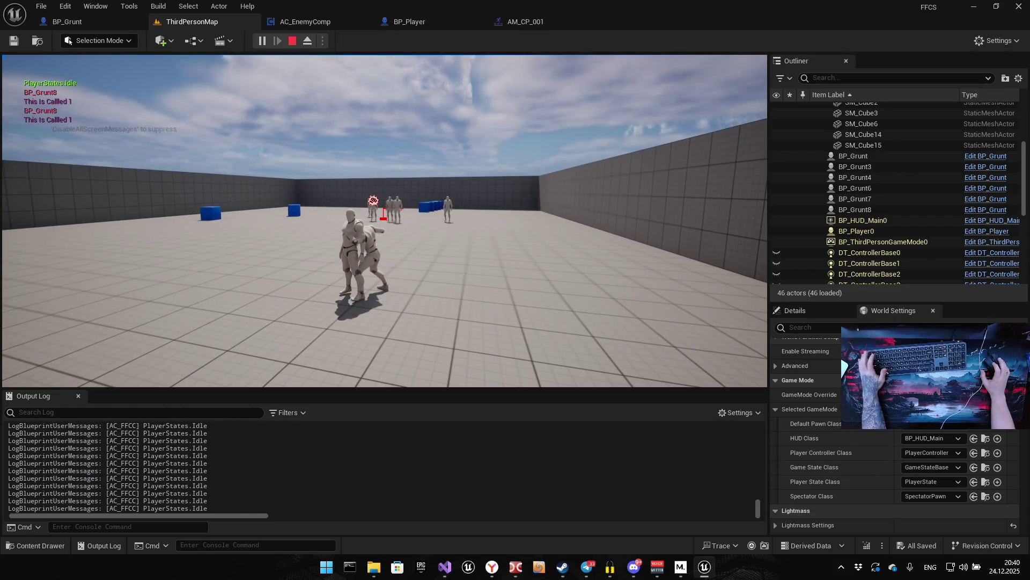
pyautogui.press('Escape')
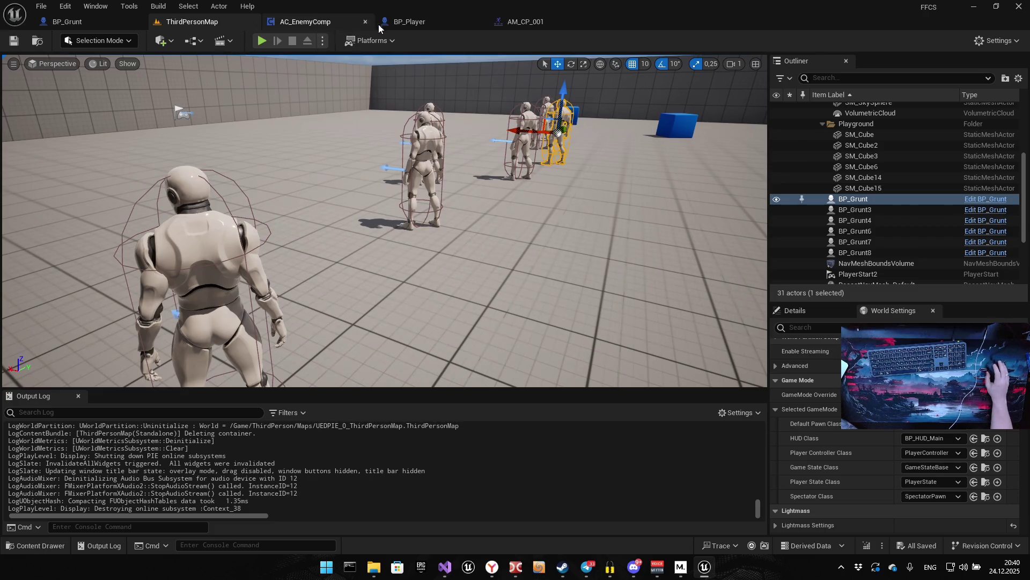
pyautogui.click(400, 21)
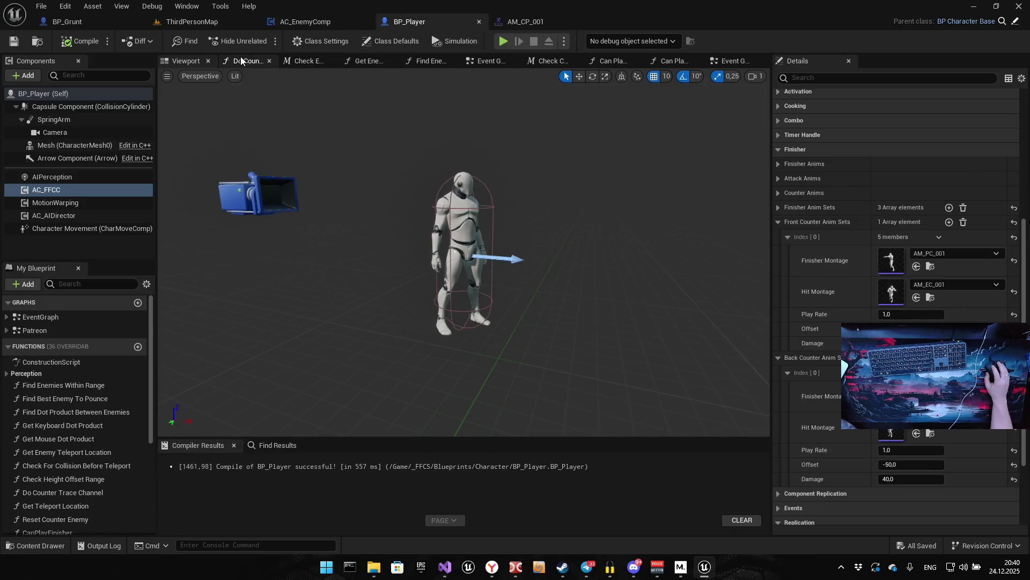
# Set Move Component To's Over Time to 0,1 in BP_Player's Event Graph
pyautogui.click(485, 63)
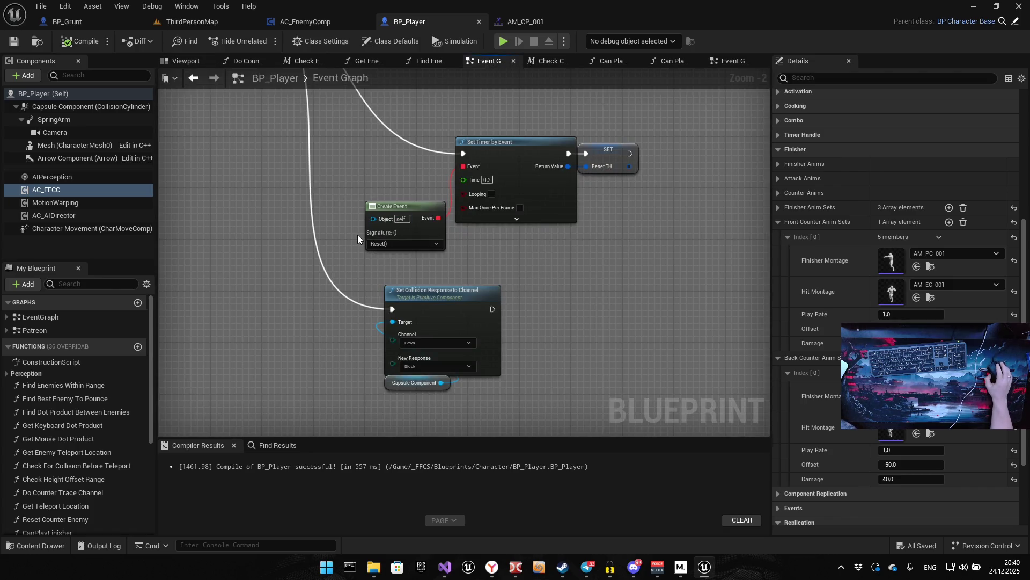
pyautogui.scroll(-6, 354, 233)
pyautogui.scroll(6, 352, 233)
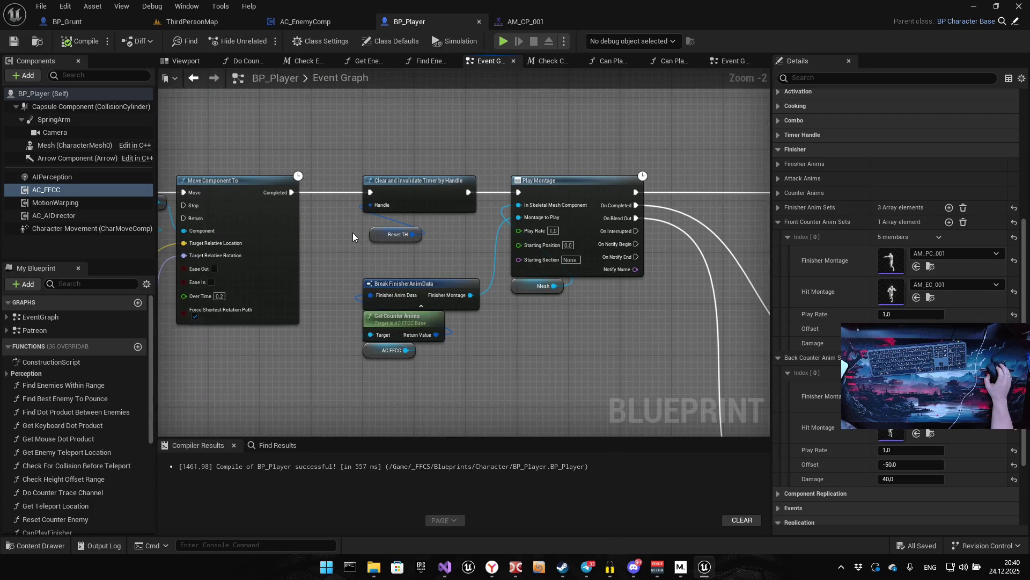
pyautogui.moveTo(352, 233); pyautogui.dragTo(453, 233)
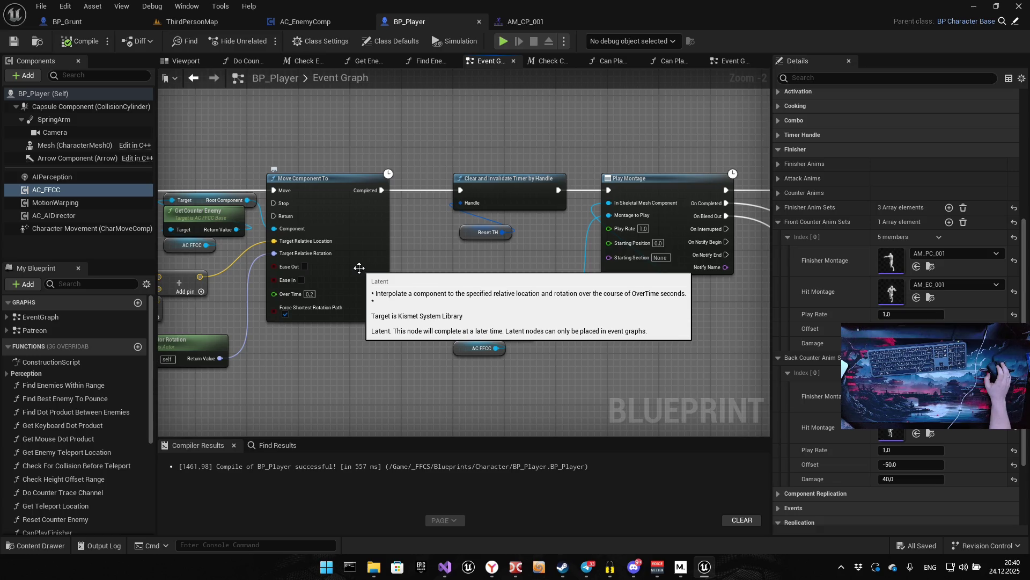
pyautogui.scroll(2, 359, 268)
pyautogui.click(386, 304)
pyautogui.write('0,1')
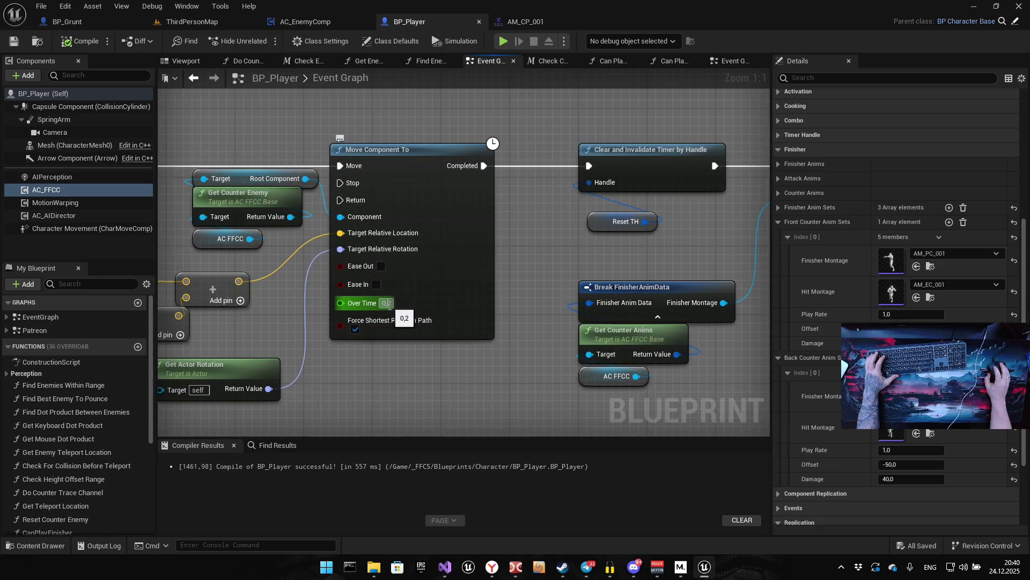
pyautogui.press('Return')
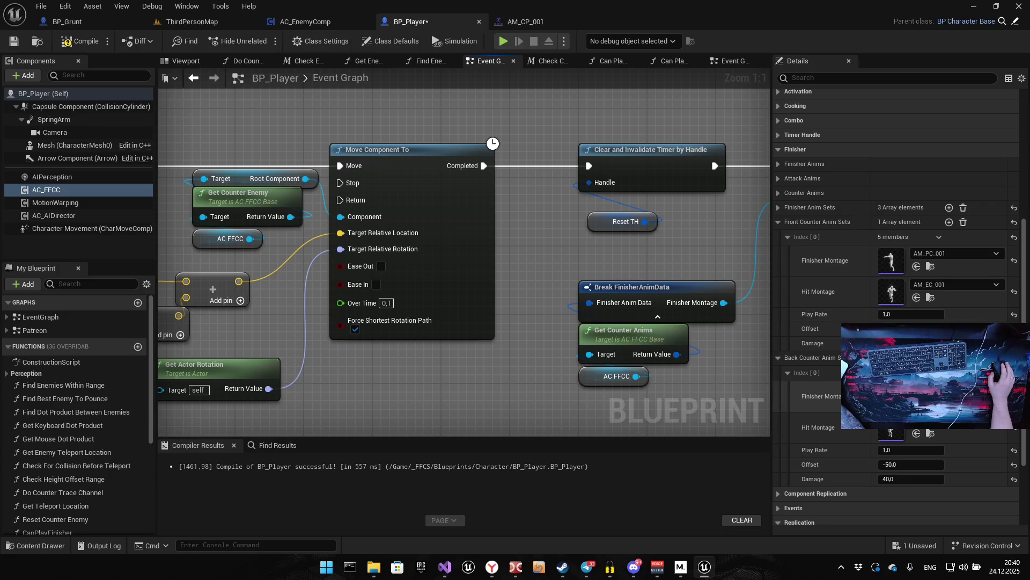
# Change the Back Counter Anim Sets Offset to -40,0
pyautogui.click(903, 465)
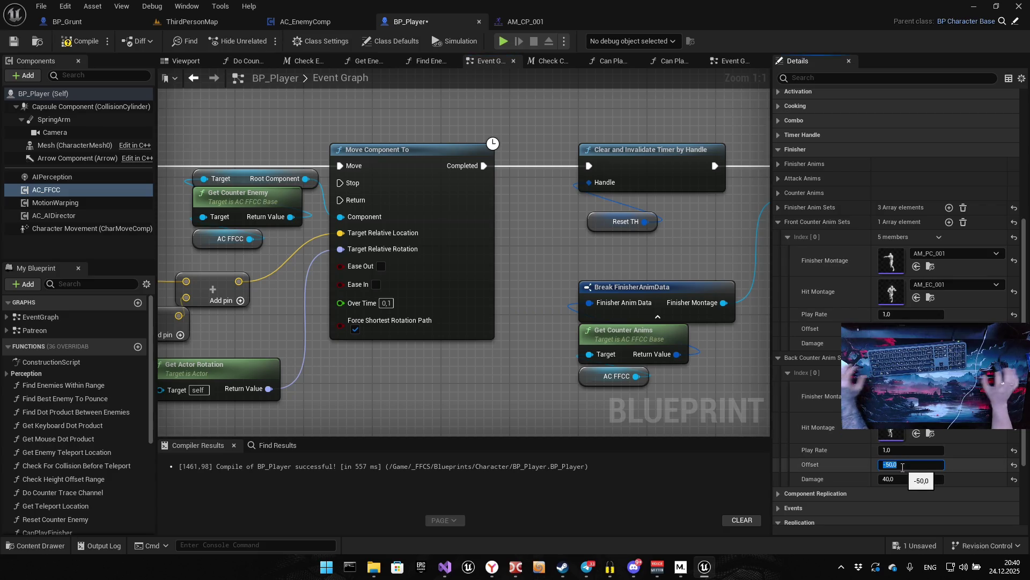
pyautogui.write('-40')
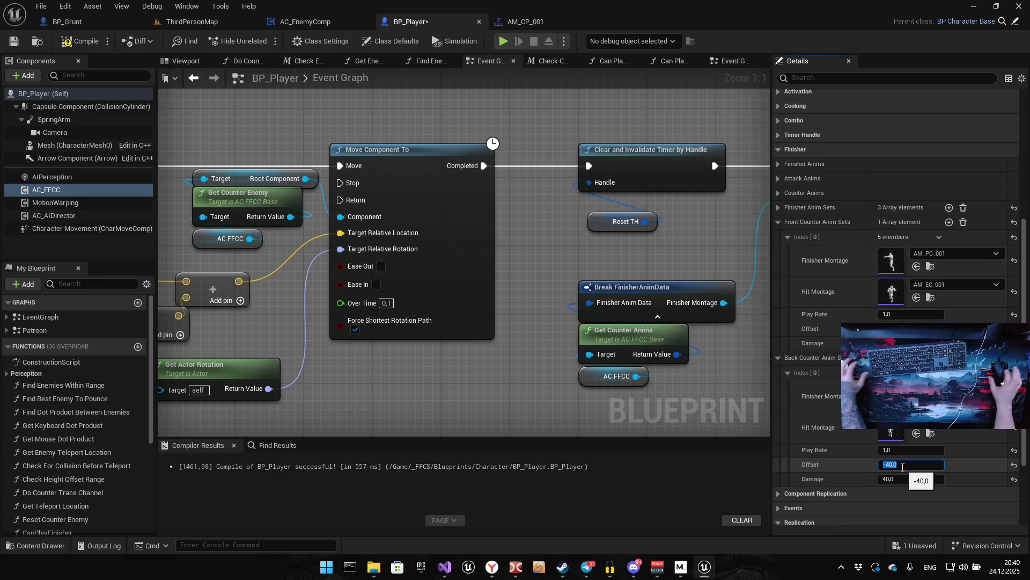
pyautogui.click(452, 365)
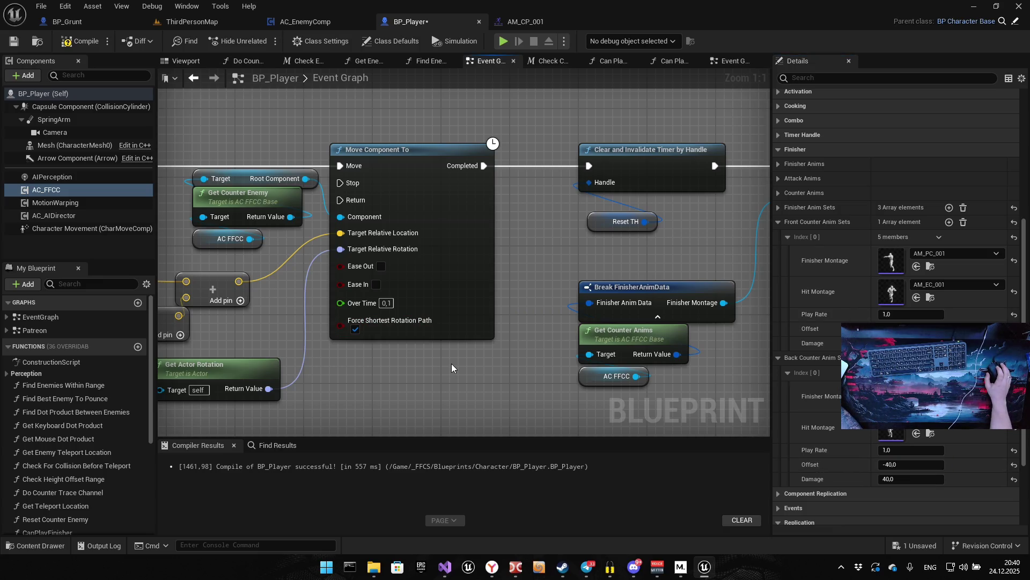
pyautogui.moveTo(378, 364)
pyautogui.mouseDown()
pyautogui.moveTo(379, 339)
pyautogui.moveTo(434, 339)
pyautogui.mouseUp()
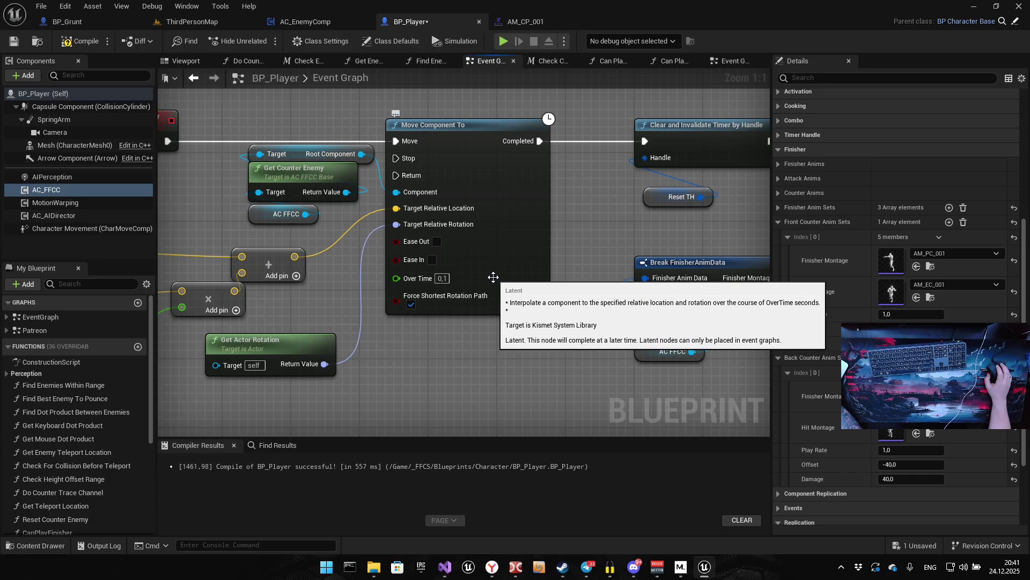
pyautogui.scroll(-4, 493, 280)
pyautogui.moveTo(458, 240); pyautogui.dragTo(450, 237)
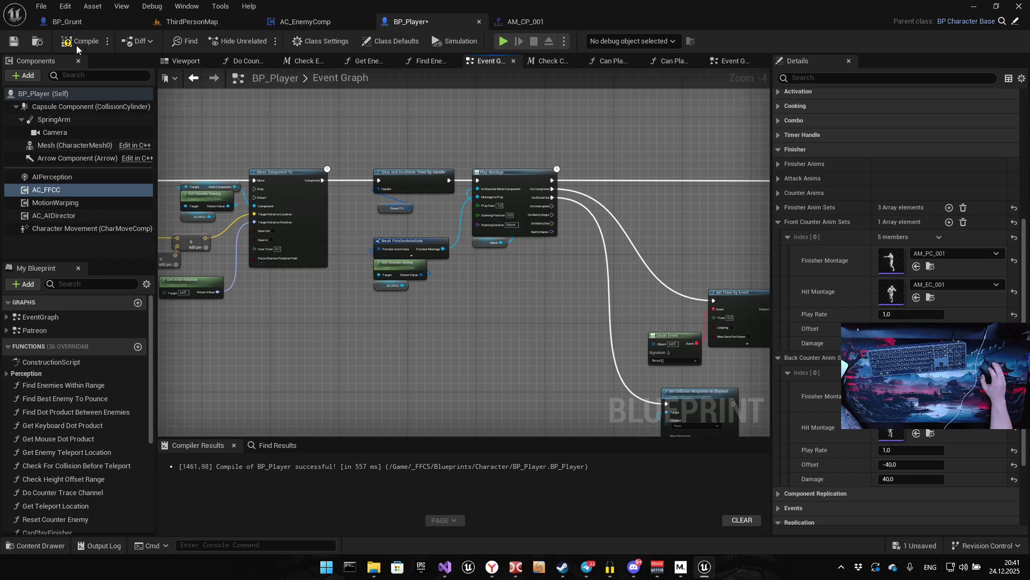
# Save BP_Player, start a playtest, and chain attacks on the grunts up to an x4 combo
pyautogui.hotkey('ctrl', 's')
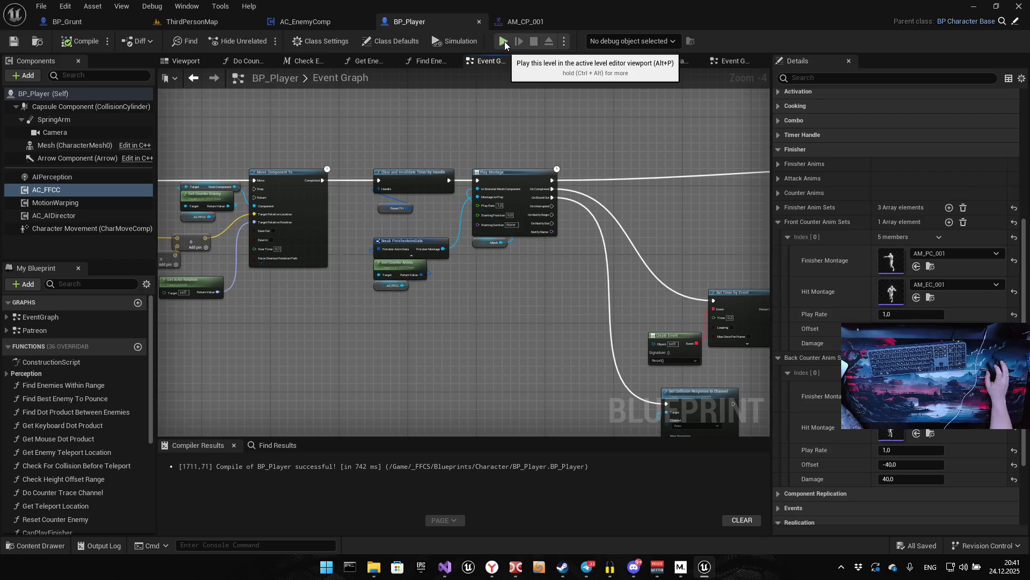
pyautogui.click(504, 40)
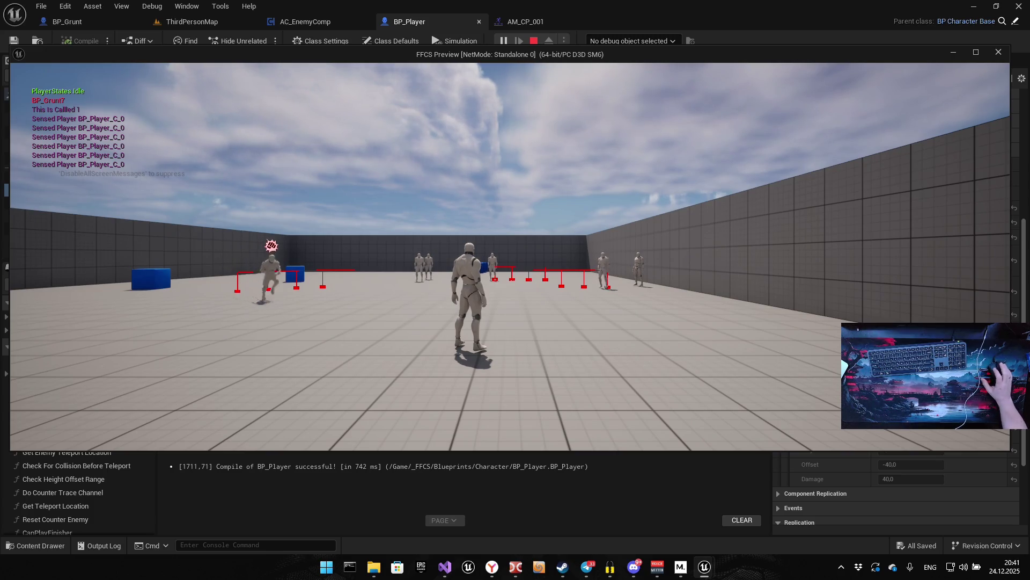
pyautogui.press('f')
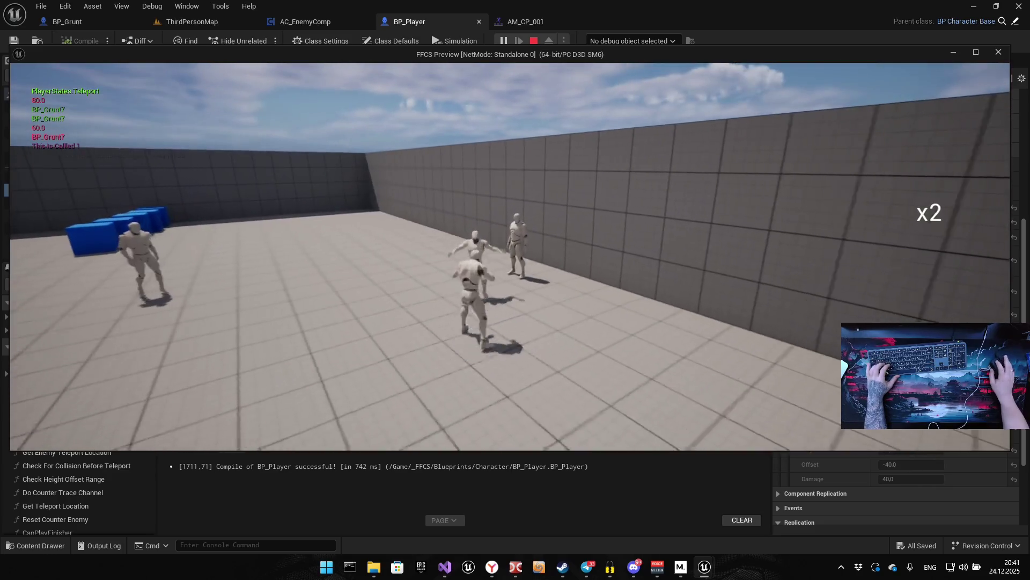
pyautogui.press('f')
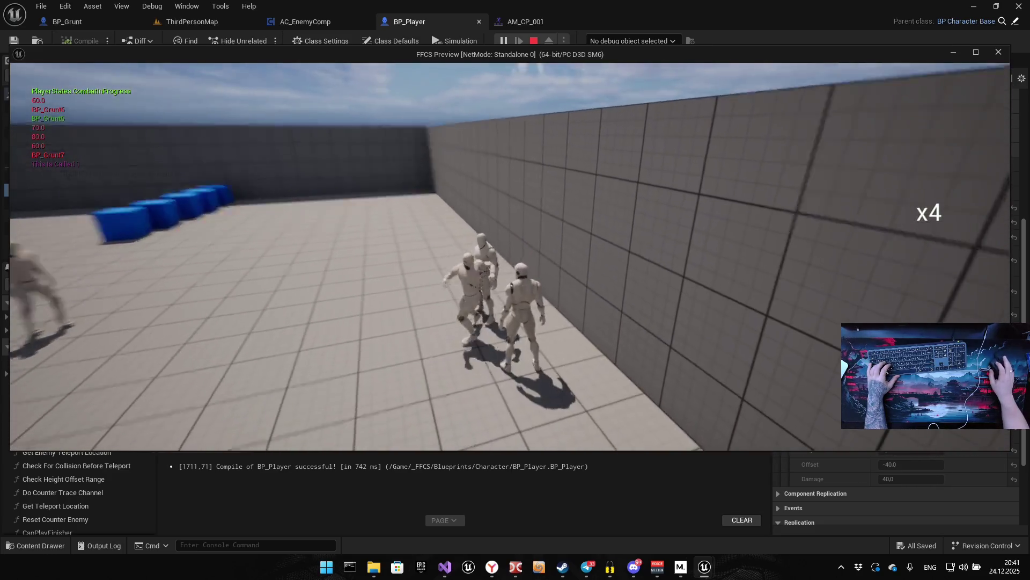
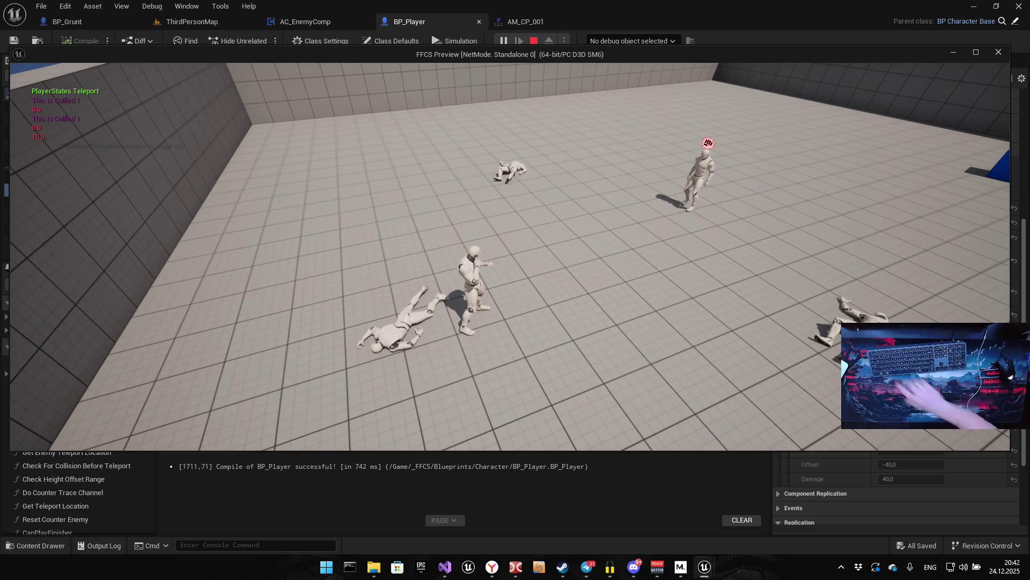
# Stop the FFCS Preview play session and return to the BP_Player Blueprint editor
pyautogui.hotkey('alt', 'Tab')
pyautogui.press('Escape')
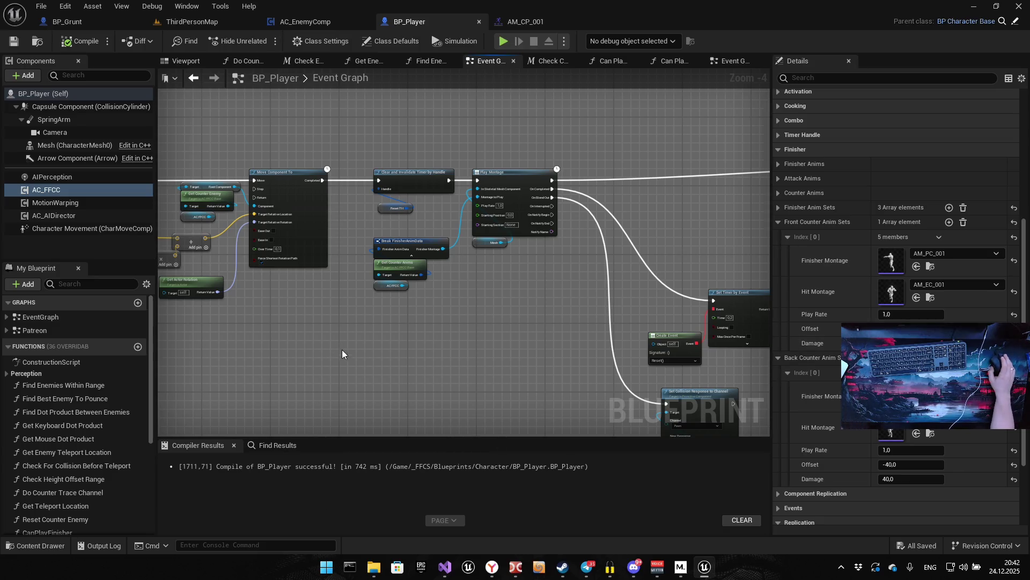
pyautogui.moveTo(304, 315); pyautogui.dragTo(359, 294)
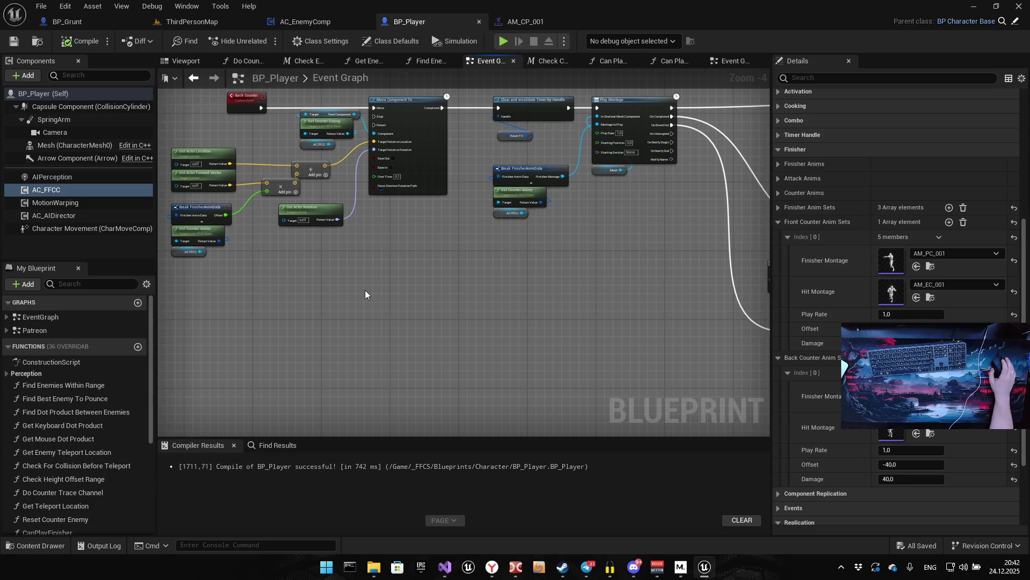
pyautogui.moveTo(375, 257); pyautogui.dragTo(338, 327)
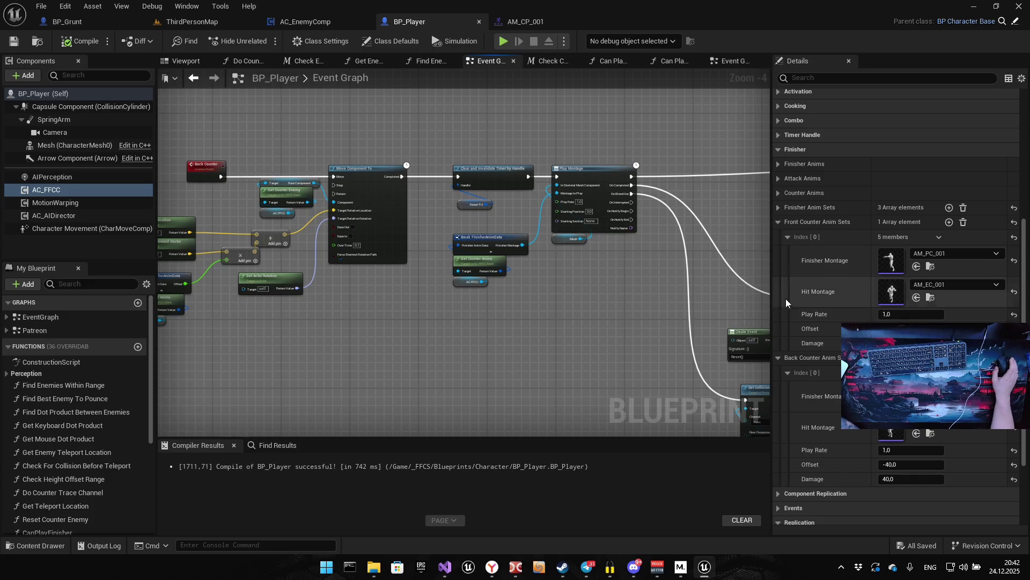
pyautogui.scroll(3, 806, 317)
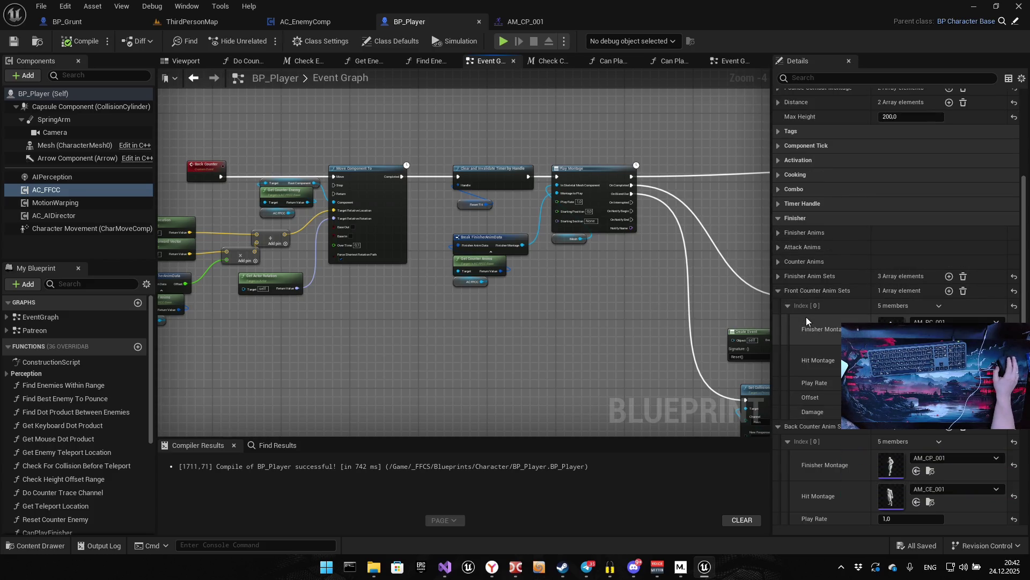
# Inspect the Attack Anims, Distance and Pounce Combat Montage arrays, showing both pounce attacks
pyautogui.scroll(2, 806, 316)
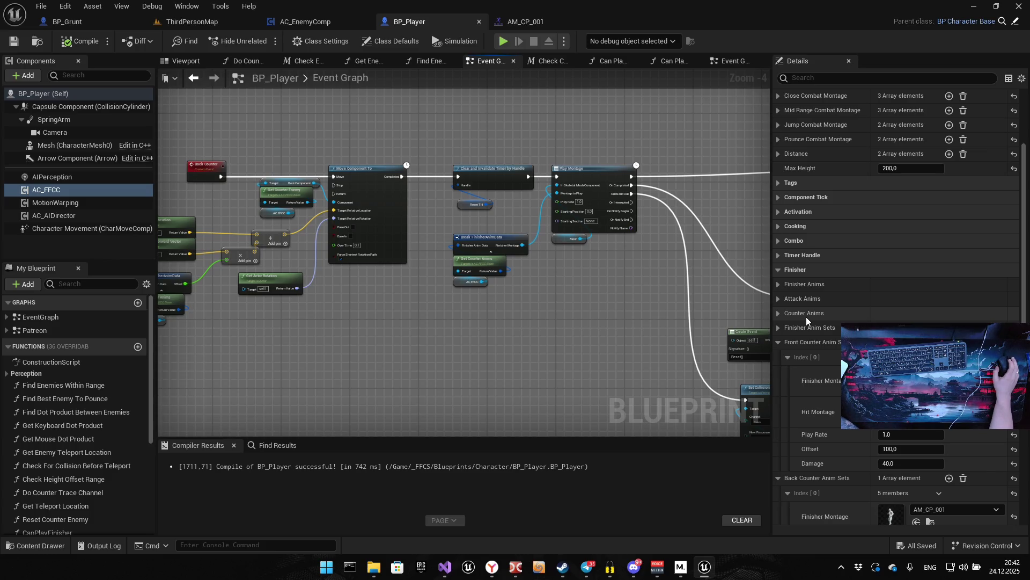
pyautogui.click(778, 299)
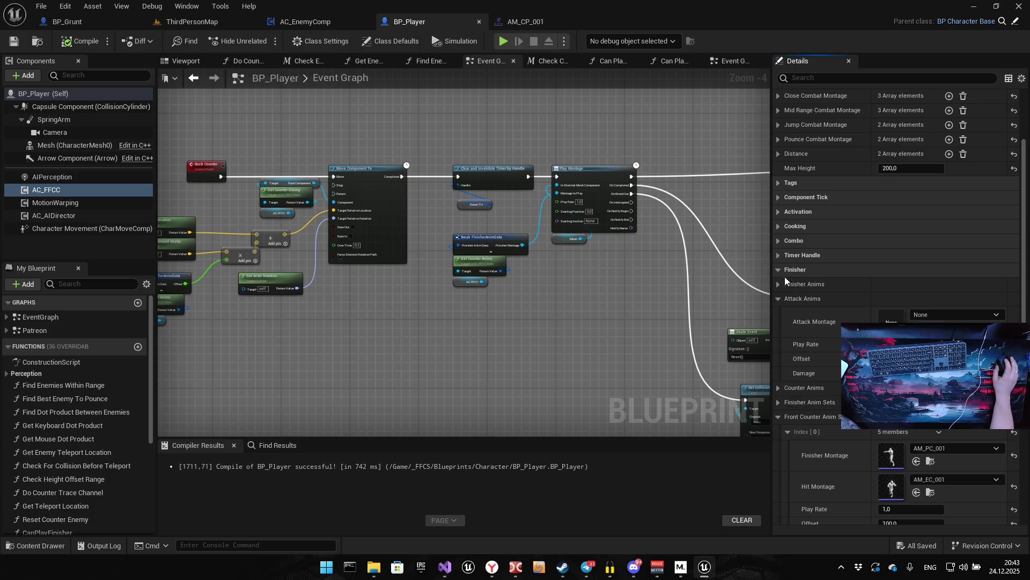
pyautogui.click(779, 298)
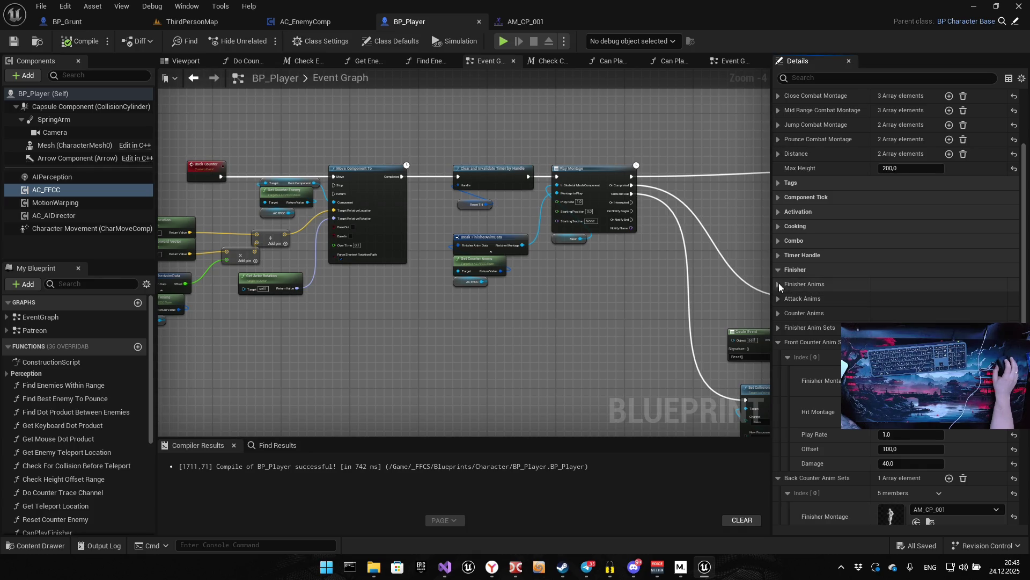
pyautogui.click(779, 271)
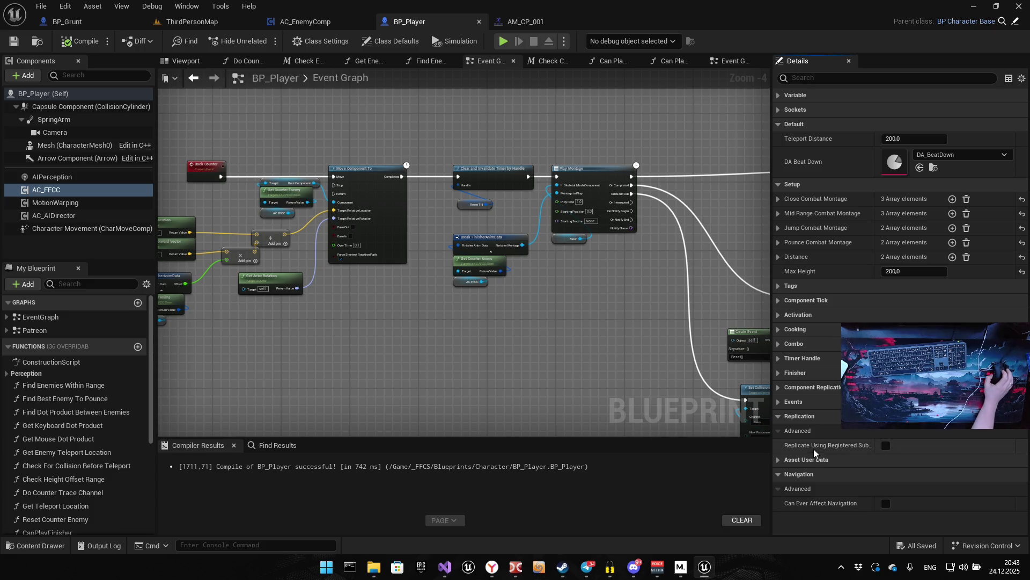
pyautogui.click(778, 257)
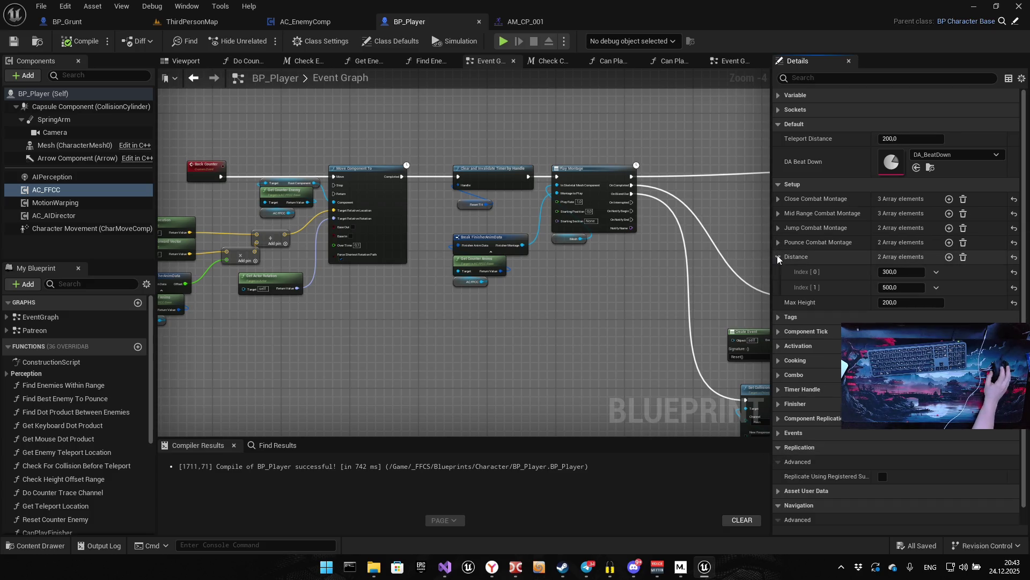
pyautogui.click(778, 257)
pyautogui.click(778, 242)
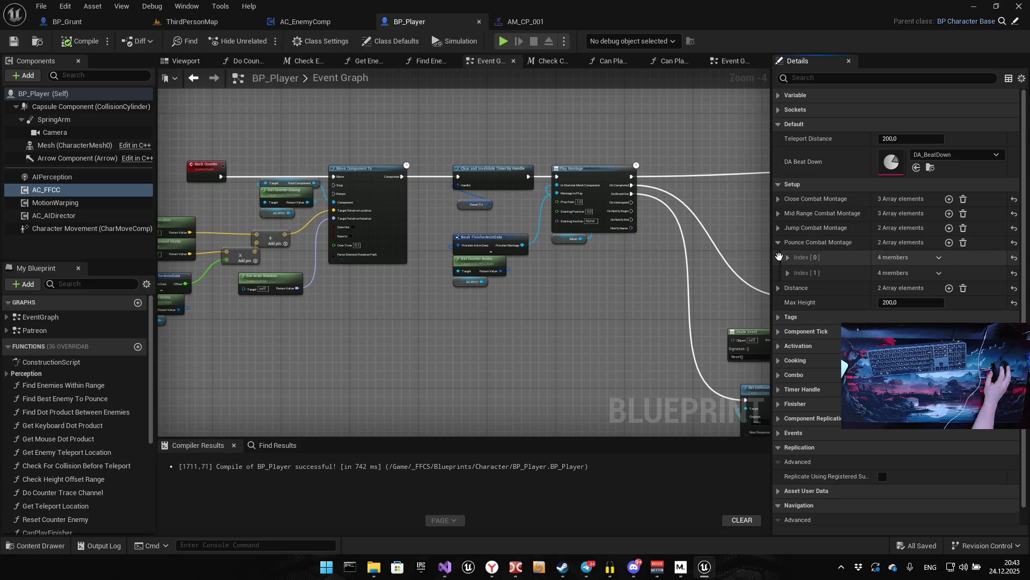
pyautogui.click(787, 257)
pyautogui.click(787, 348)
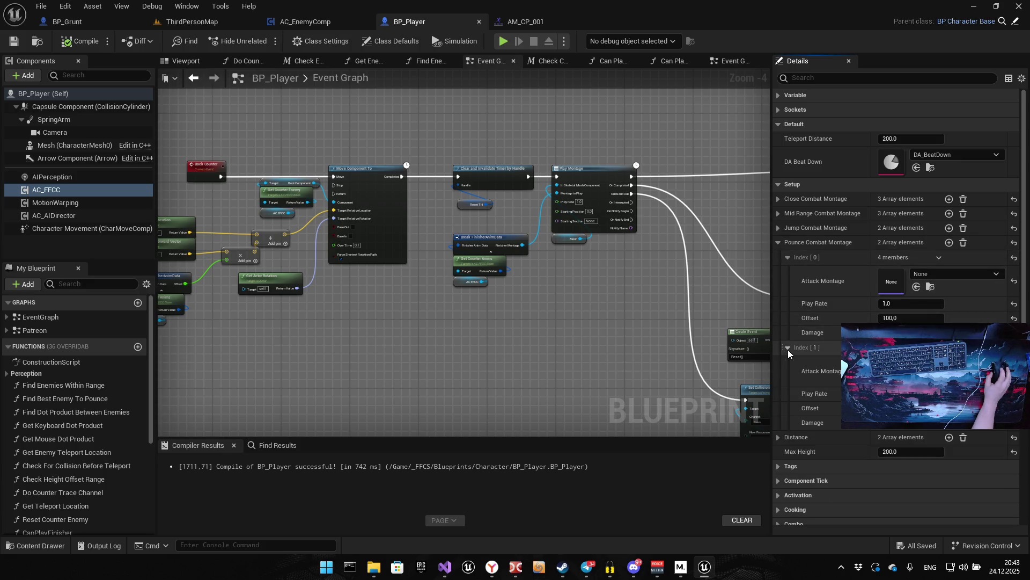
pyautogui.click(781, 241)
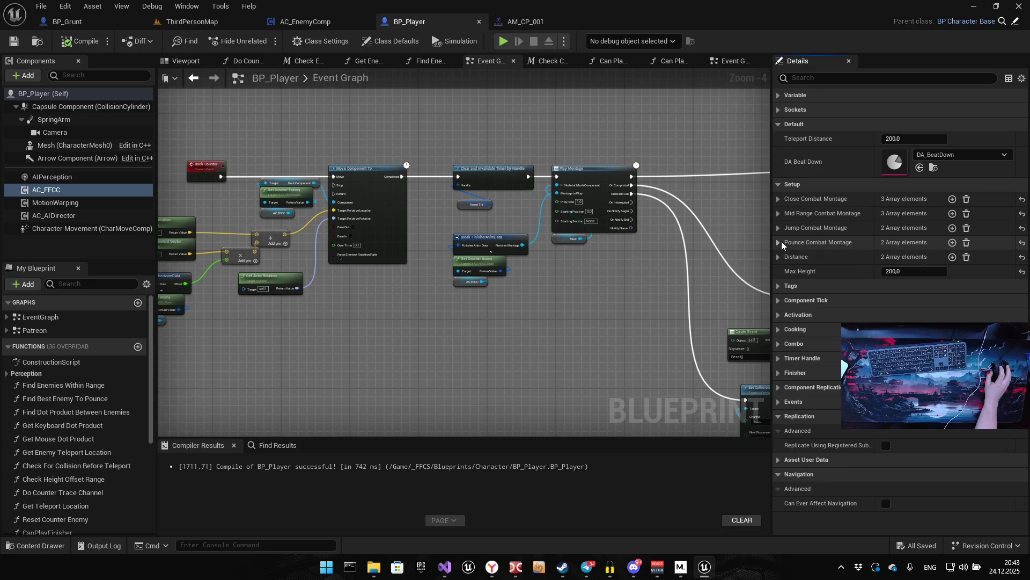
# Expand the Jump and Mid Range Combat Montage arrays to show their attack entries
pyautogui.click(779, 228)
pyautogui.click(788, 242)
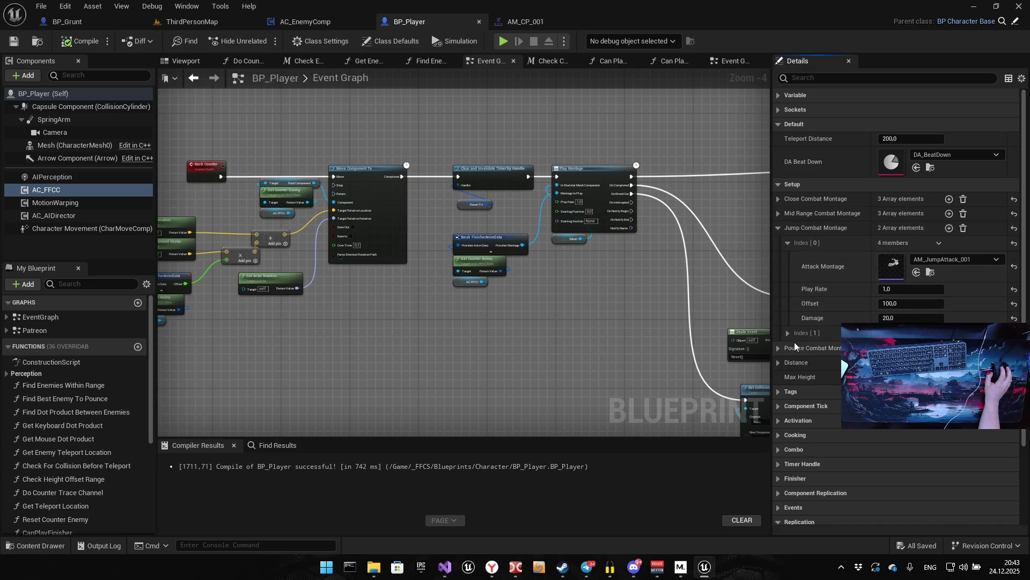
pyautogui.click(788, 333)
pyautogui.click(778, 214)
pyautogui.click(789, 228)
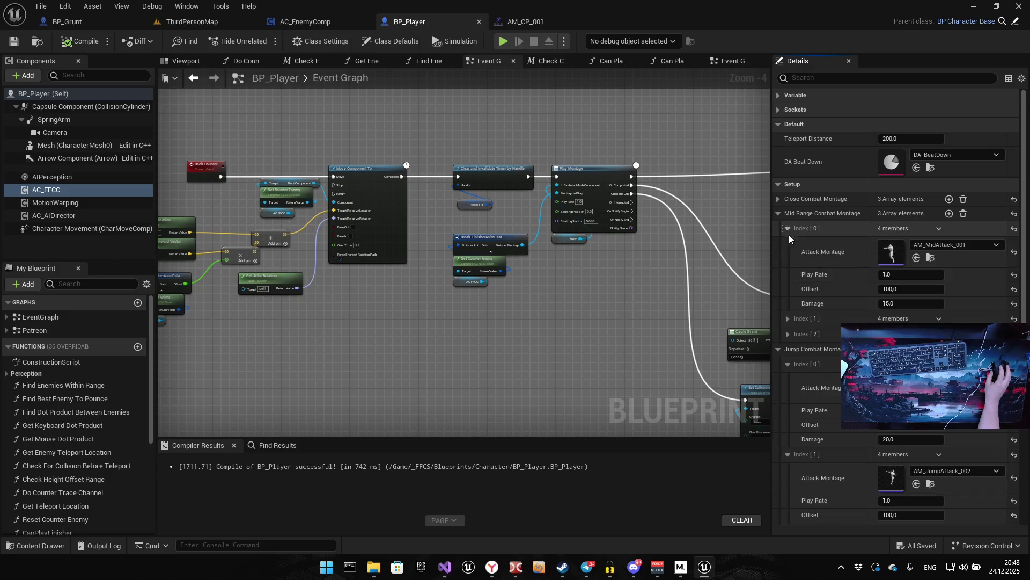
pyautogui.click(787, 318)
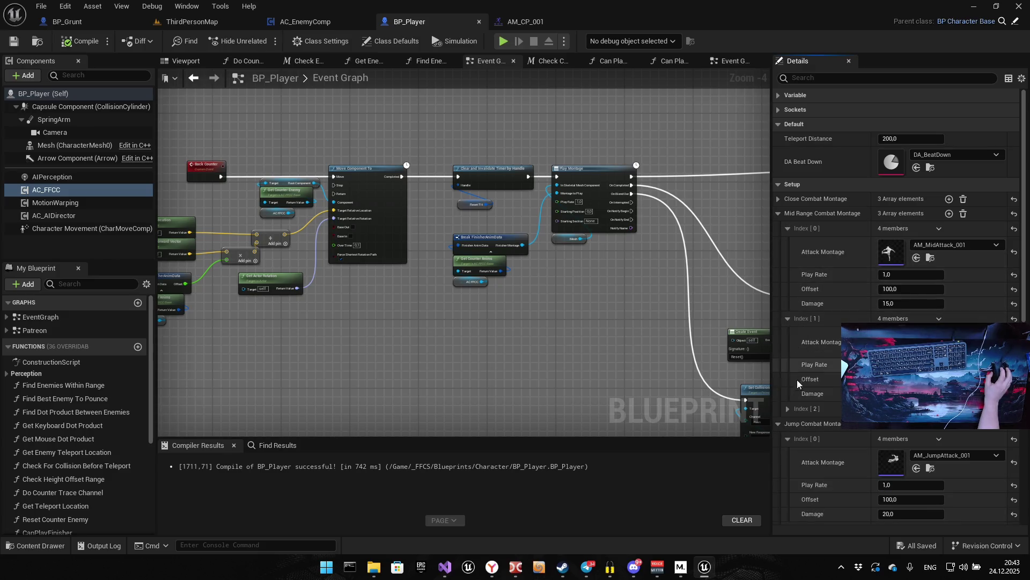
pyautogui.click(789, 409)
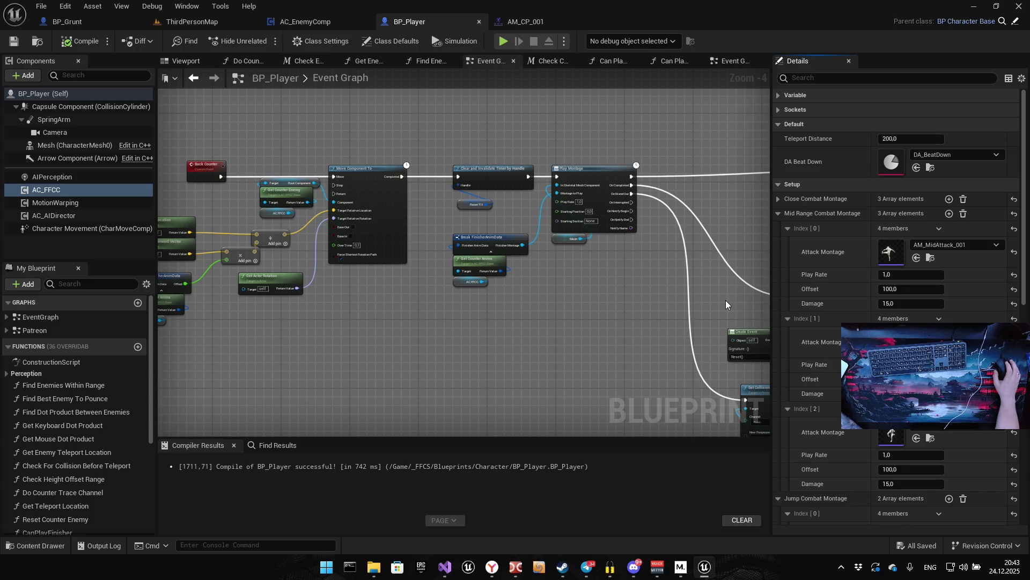
# Expand the Finisher category and collapse the Front and Back Counter Anim Sets
pyautogui.scroll(-5, 832, 397)
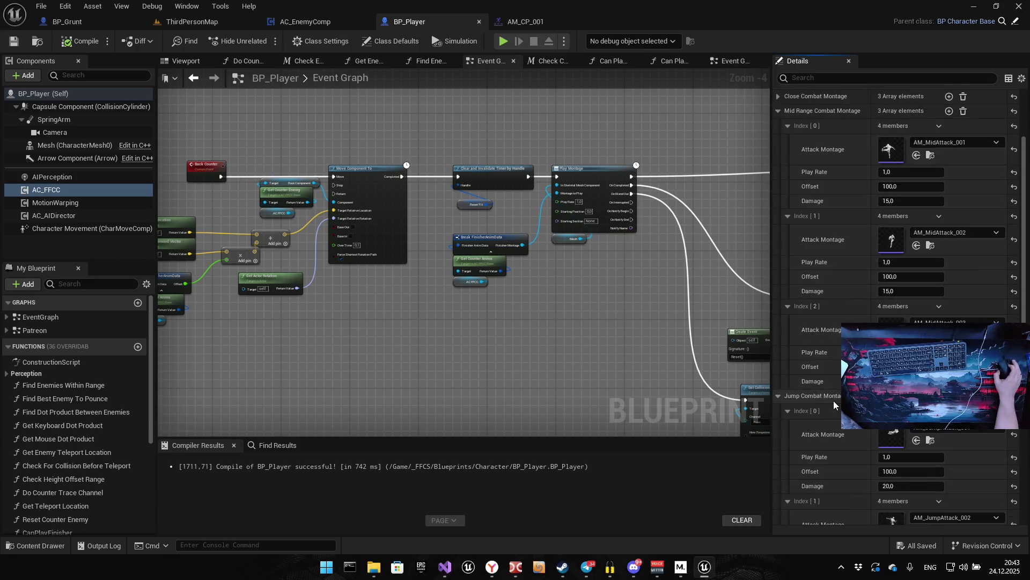
pyautogui.scroll(-5, 832, 398)
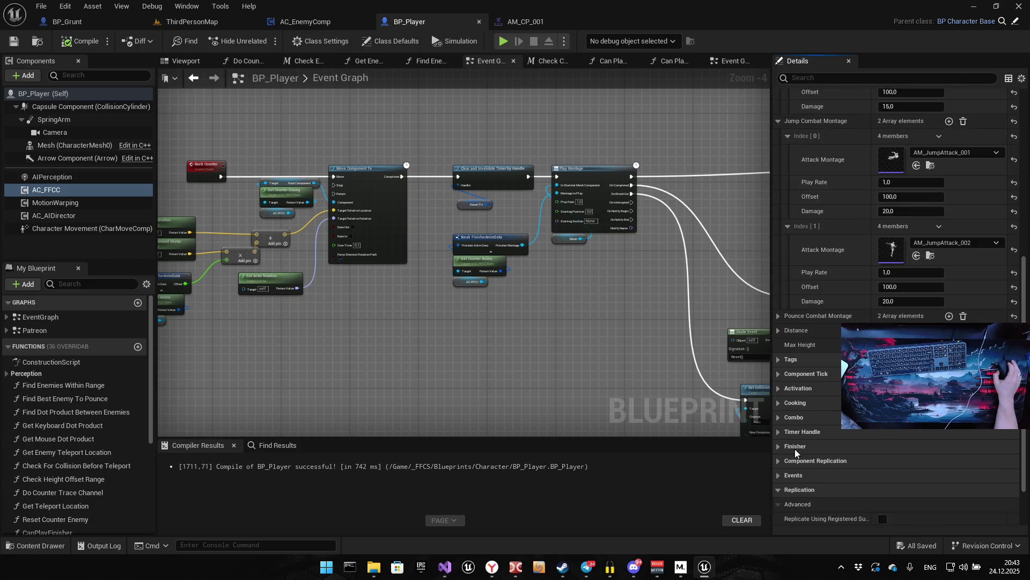
pyautogui.click(778, 446)
pyautogui.scroll(-2, 795, 424)
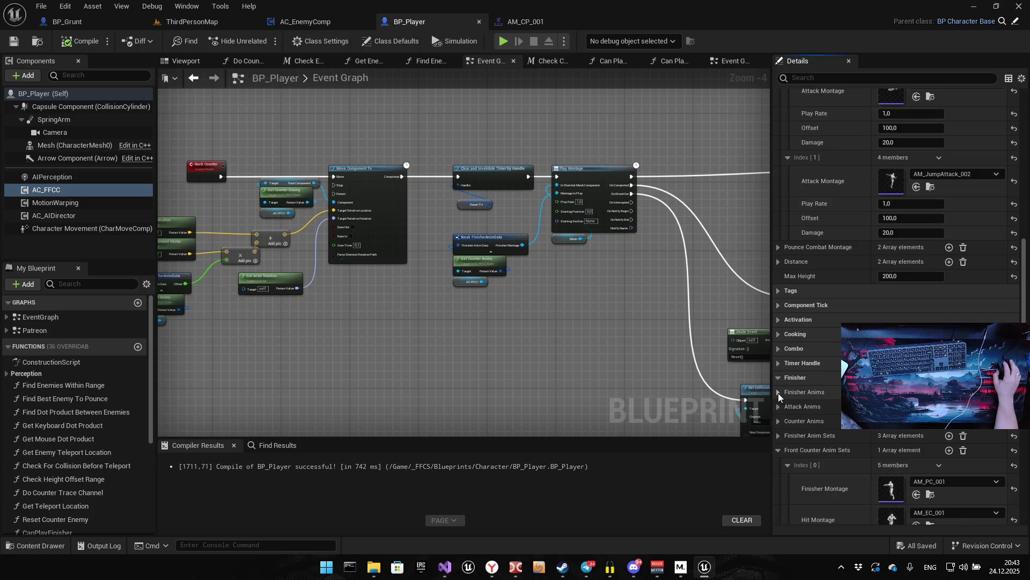
pyautogui.click(778, 436)
pyautogui.click(779, 450)
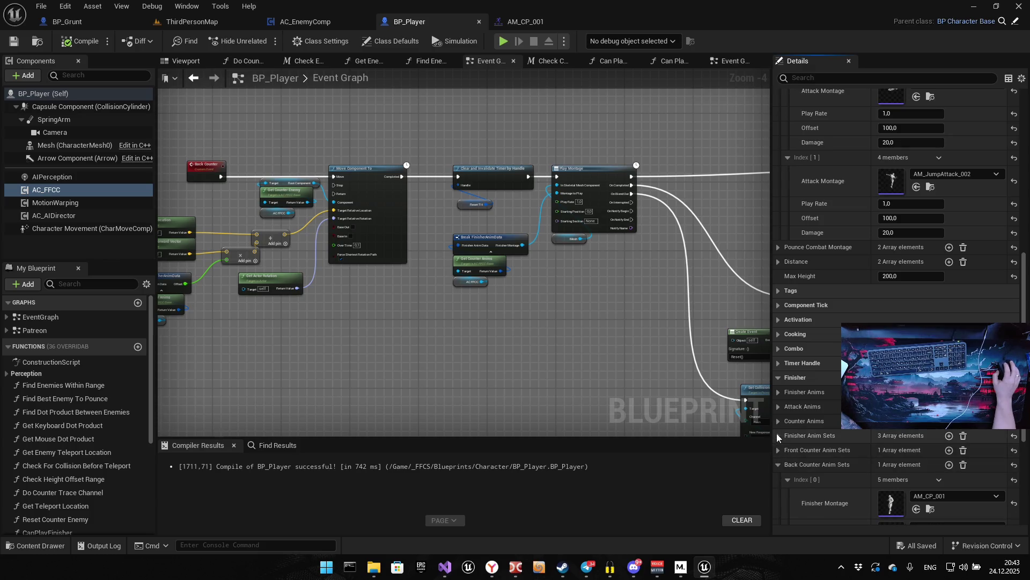
pyautogui.scroll(-1, 790, 485)
# Expand Finisher Anim Sets and show the values of Index [0], [1] and [2]
pyautogui.click(779, 476)
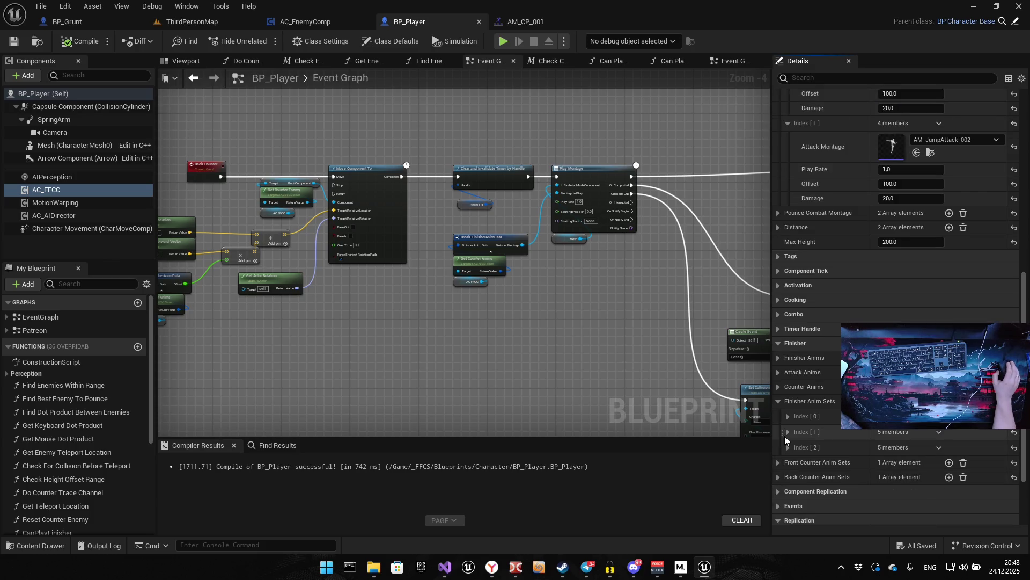
pyautogui.click(788, 417)
pyautogui.scroll(-2, 787, 417)
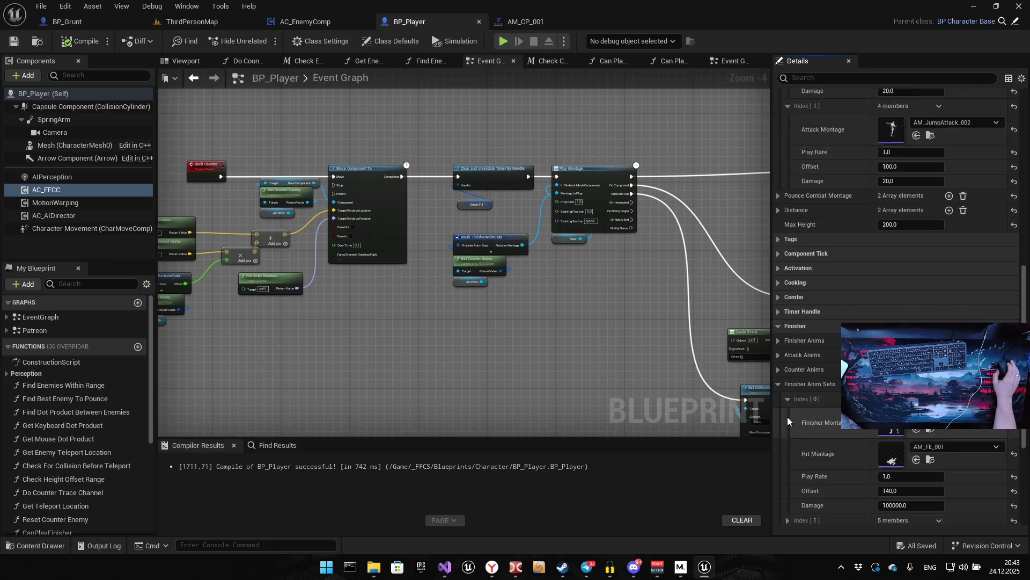
pyautogui.click(788, 486)
pyautogui.scroll(-4, 793, 480)
pyautogui.click(788, 487)
pyautogui.scroll(-4, 790, 484)
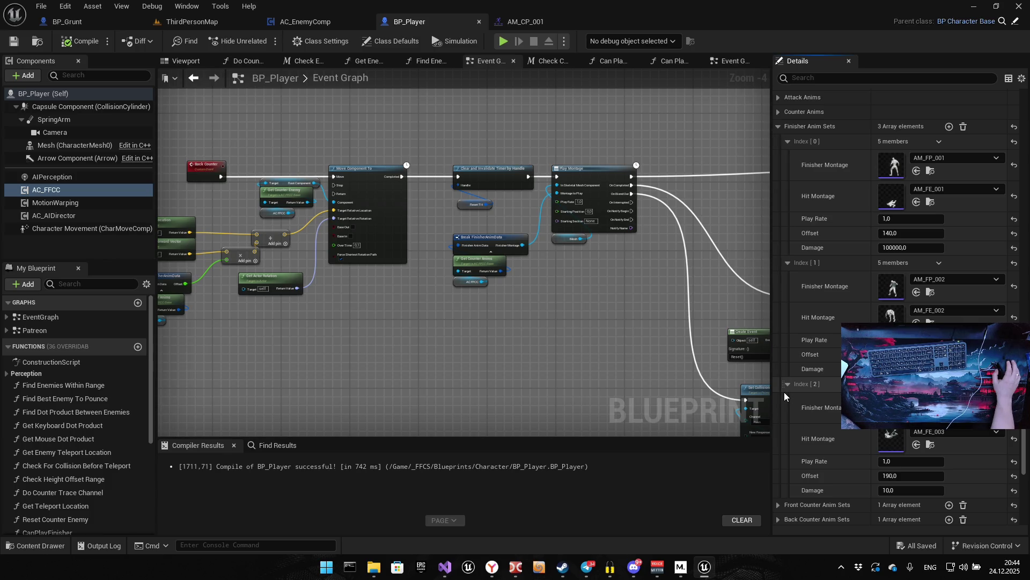
# Set the third finisher set's Offset to 150 and the second's to 100
pyautogui.scroll(-1, 859, 419)
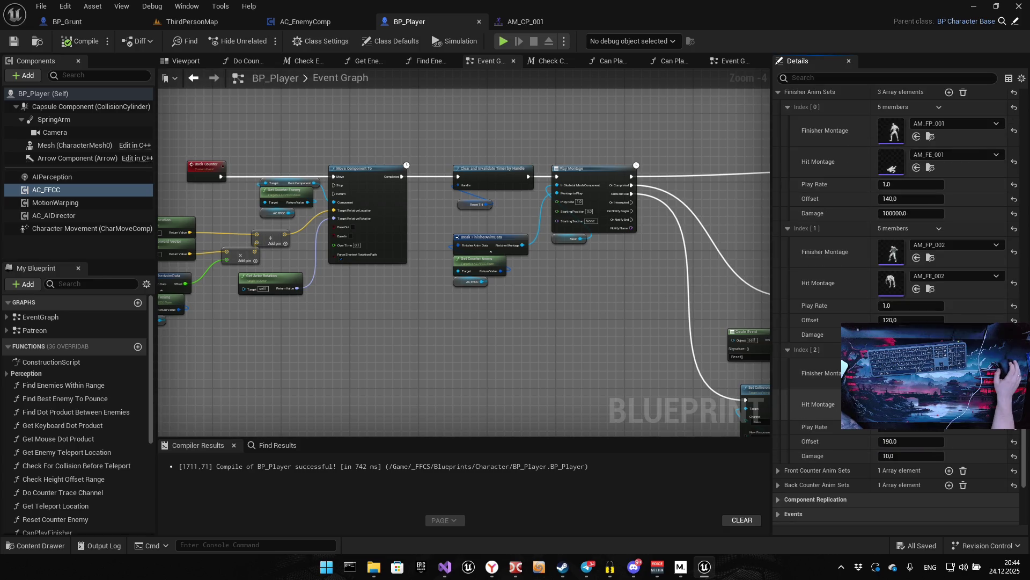
pyautogui.click(900, 442)
pyautogui.write('150')
pyautogui.press('Return')
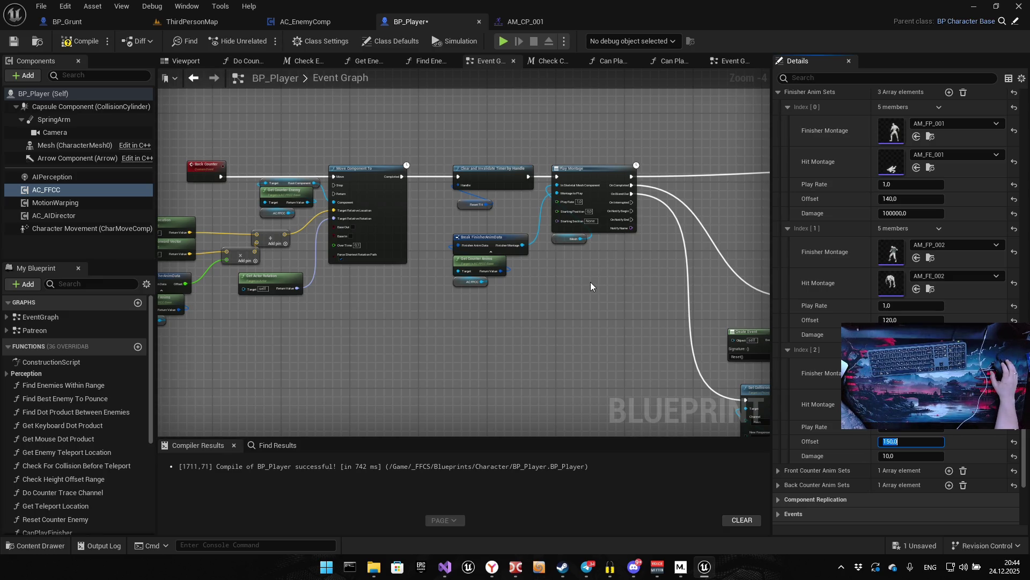
pyautogui.click(894, 318)
pyautogui.write('00')
pyautogui.press('Return')
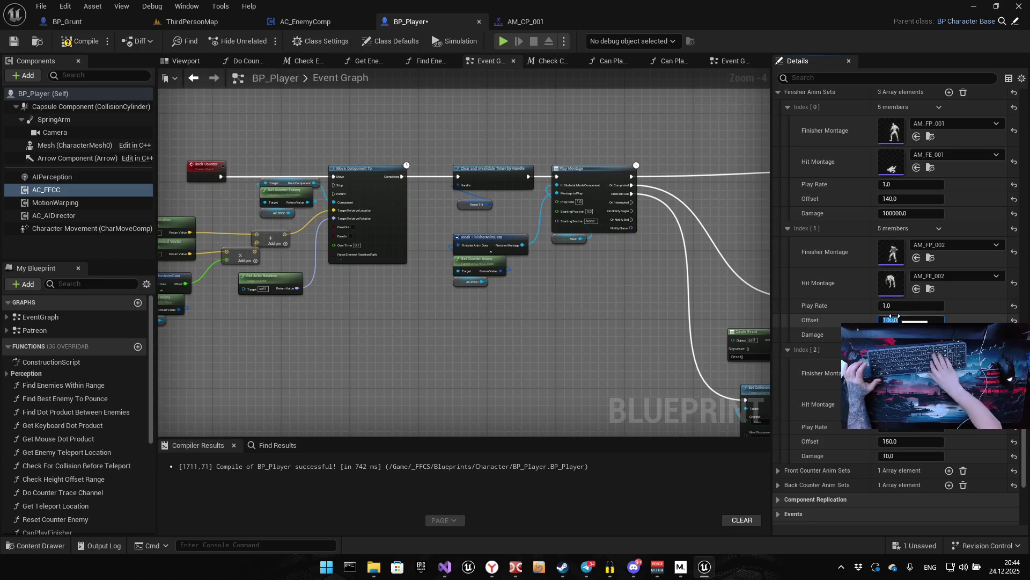
# Set the first finisher's Offset to 100, save BP_Player and launch a play test
pyautogui.click(901, 196)
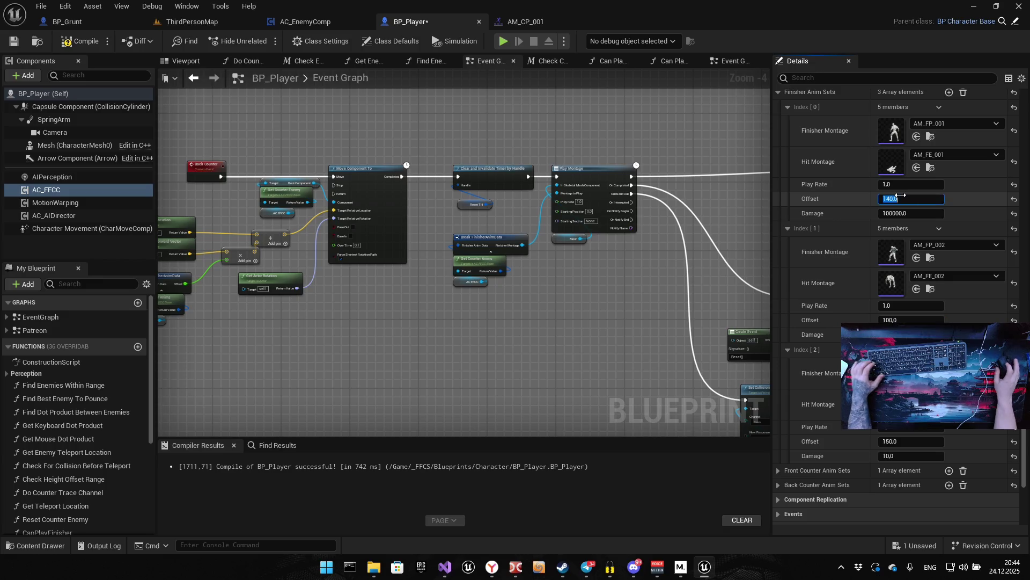
pyautogui.write('10')
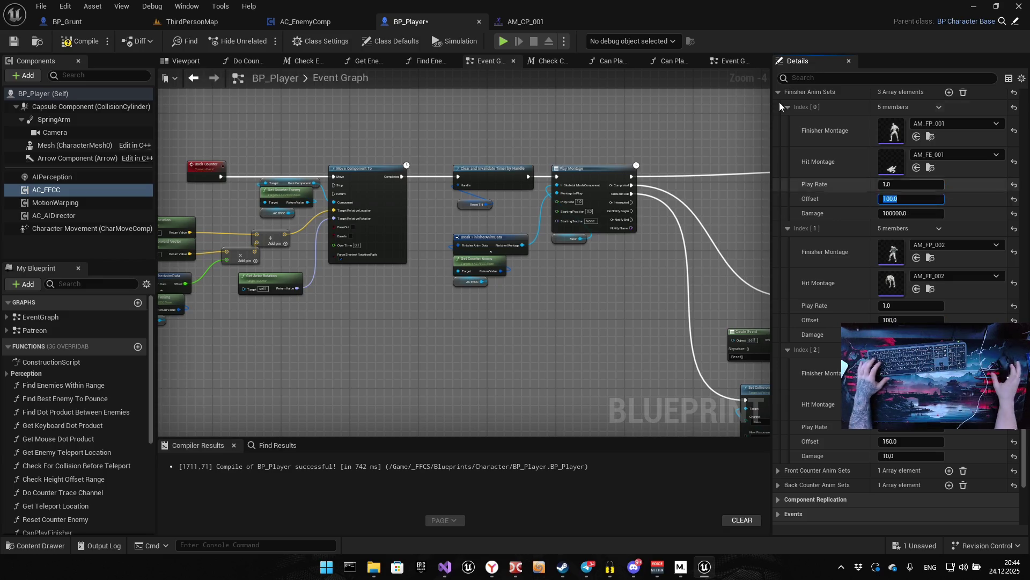
pyautogui.click(481, 95)
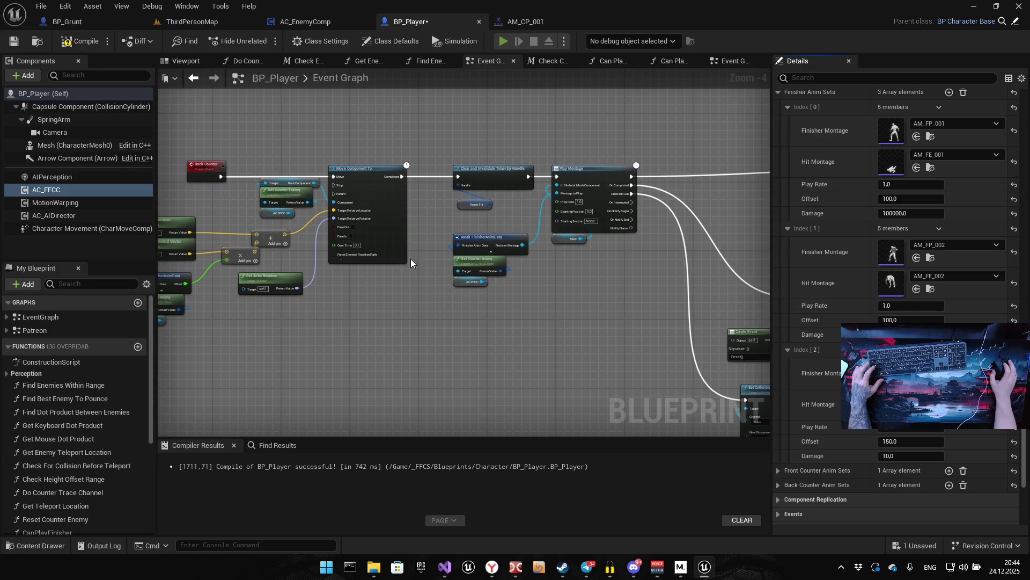
pyautogui.hotkey('ctrl', 's')
pyautogui.hotkey('alt', 'p')
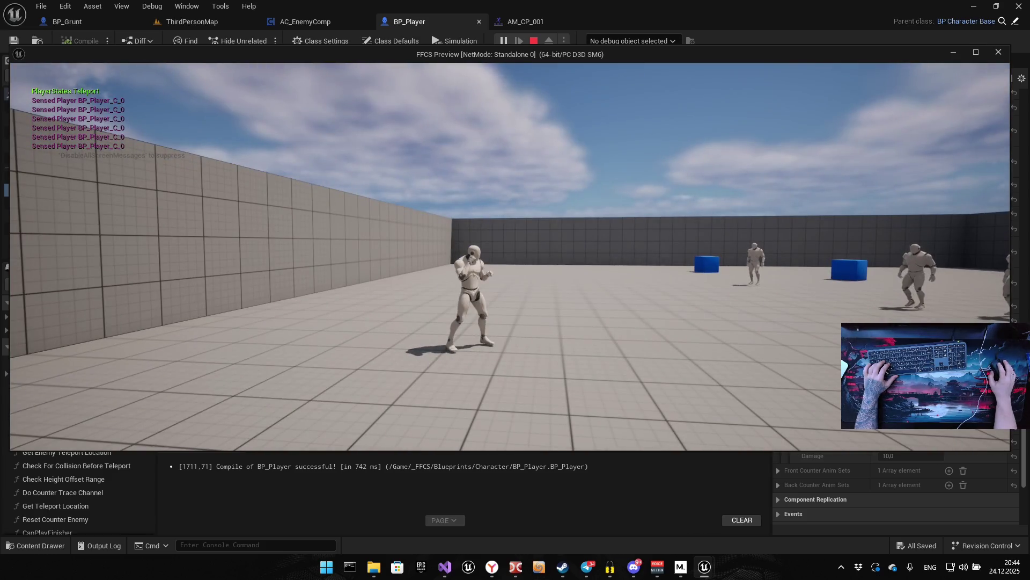
# Restart the play session, counter two arena enemies to try the finishers, then stop it
pyautogui.press('Escape')
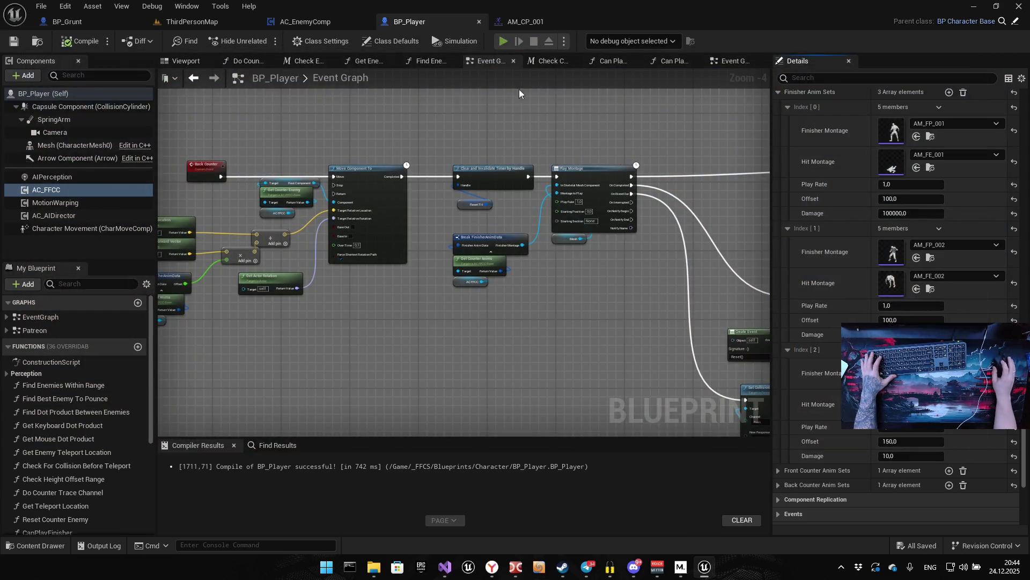
pyautogui.hotkey('alt', 'p')
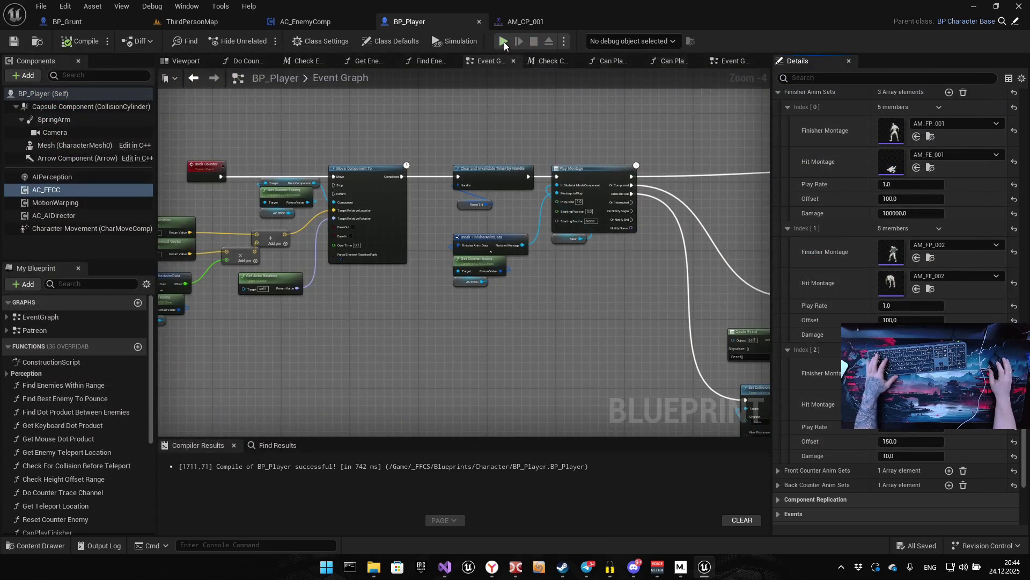
pyautogui.click(504, 42)
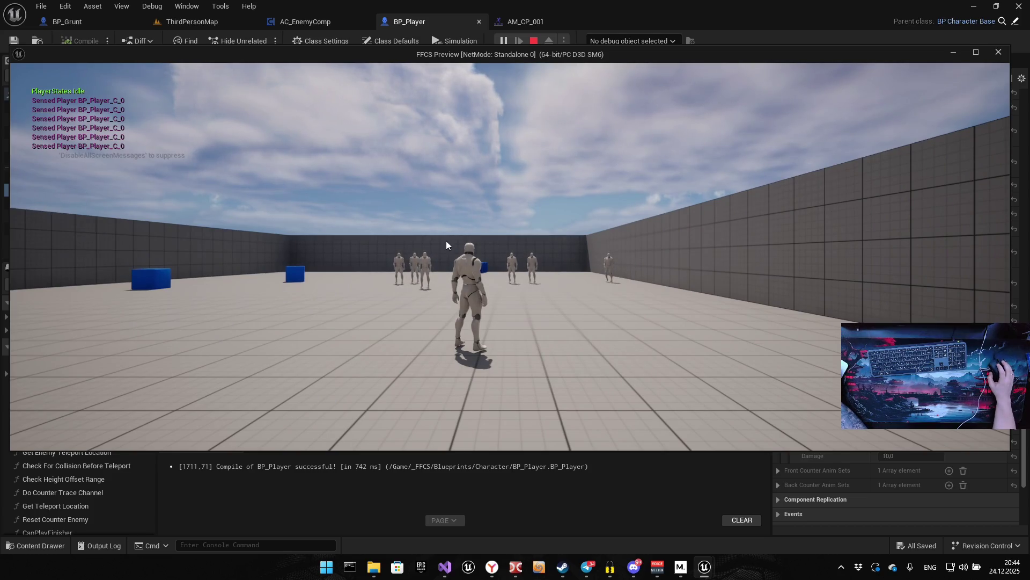
pyautogui.click(450, 270)
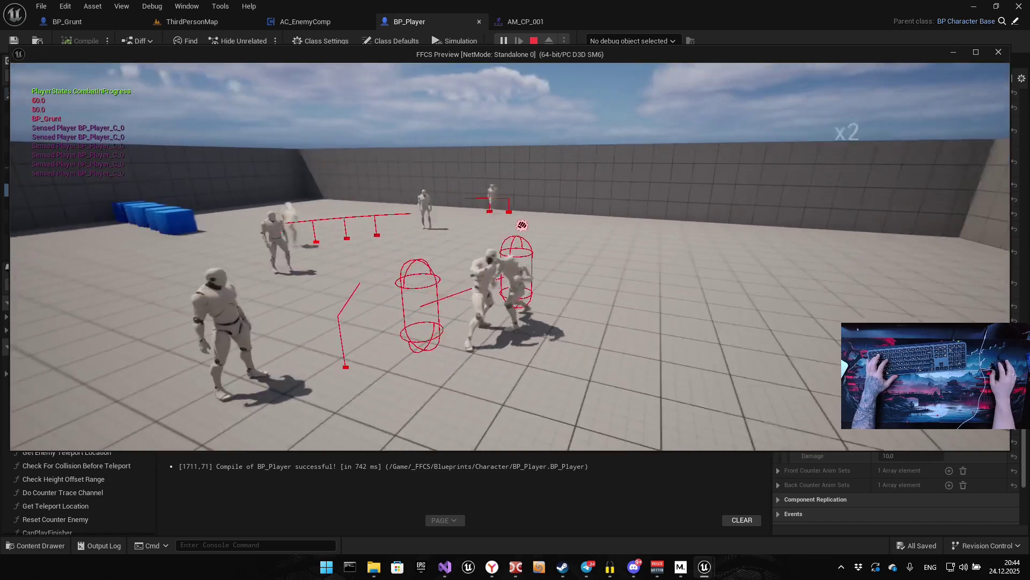
pyautogui.click(510, 257)
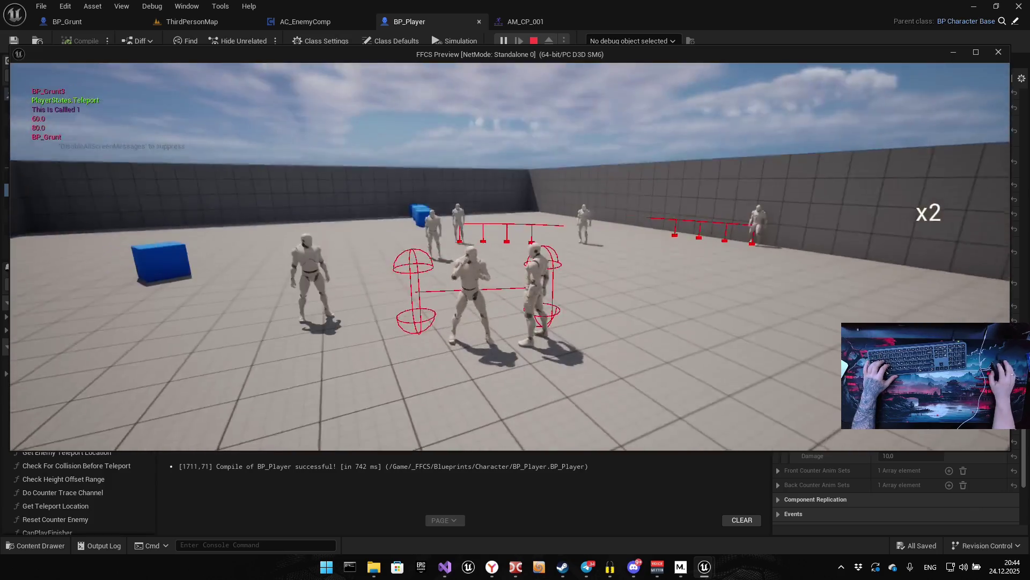
pyautogui.press('Escape')
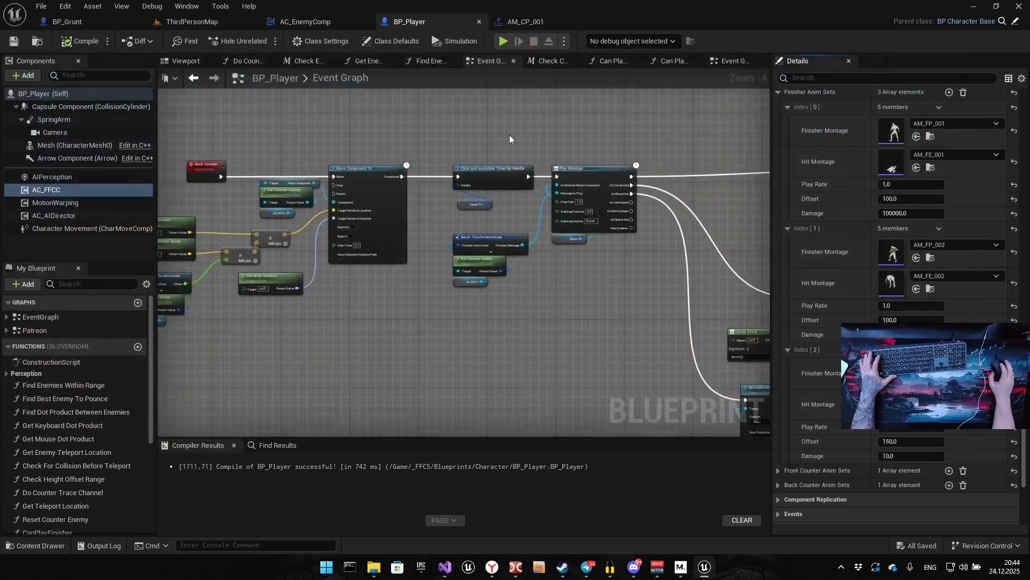
pyautogui.click(503, 42)
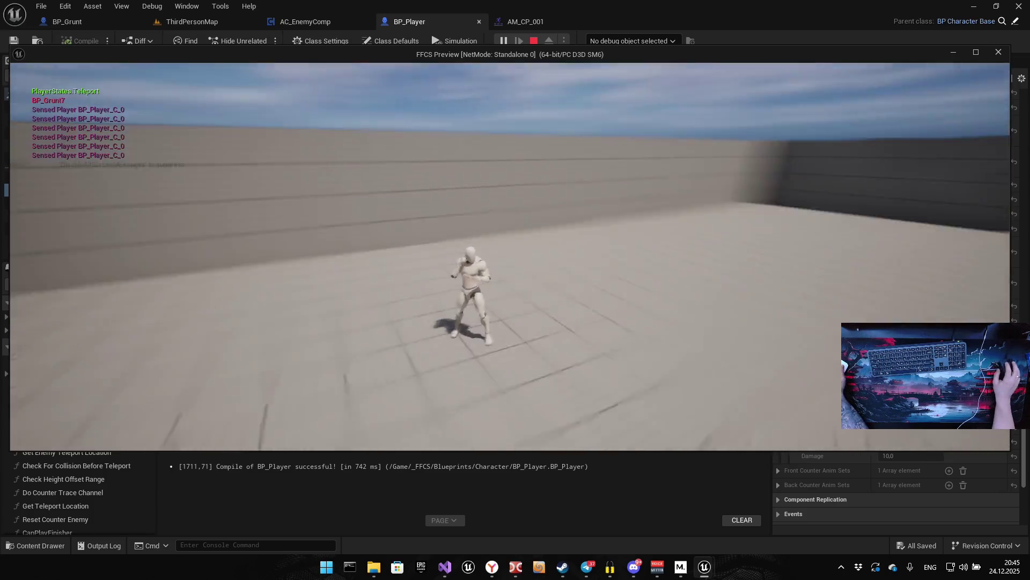
pyautogui.press('Escape')
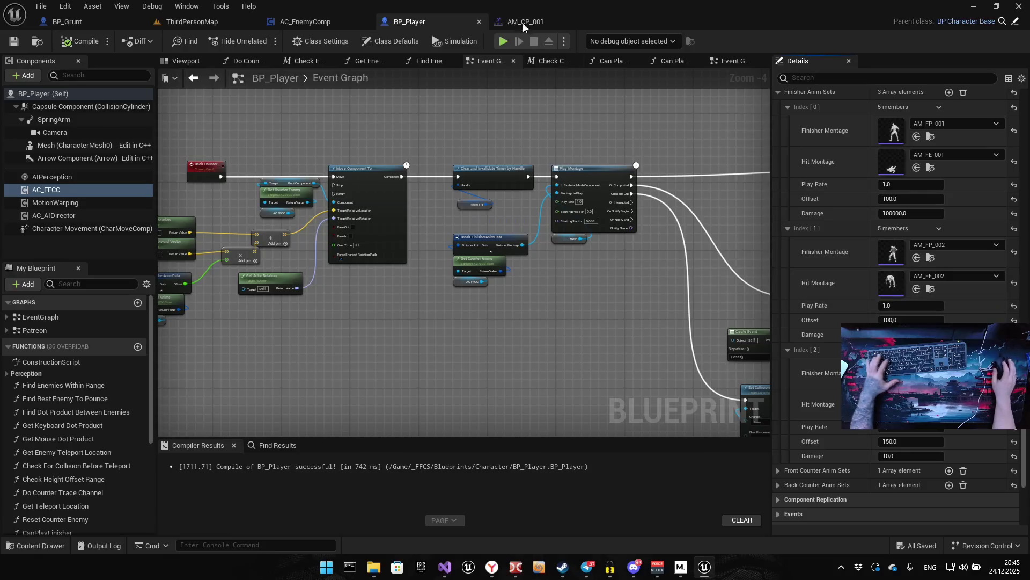
pyautogui.click(502, 47)
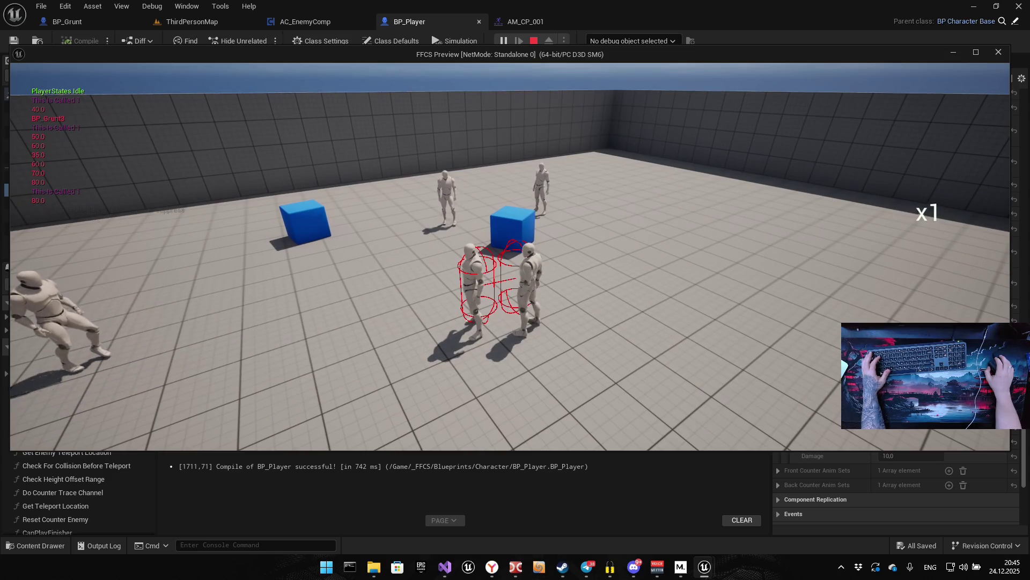
pyautogui.press('Escape')
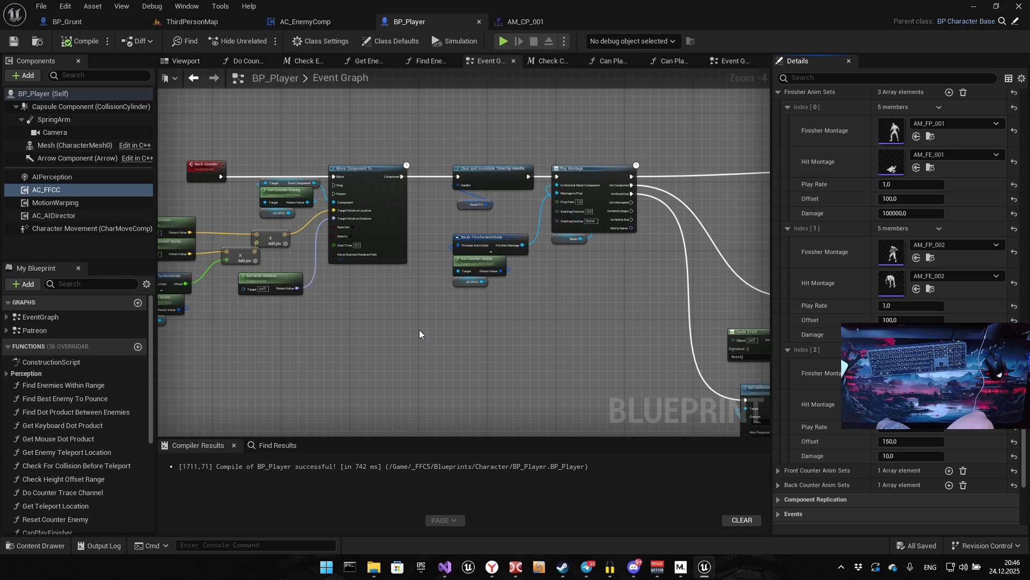
pyautogui.scroll(-3, 503, 333)
pyautogui.write('120')
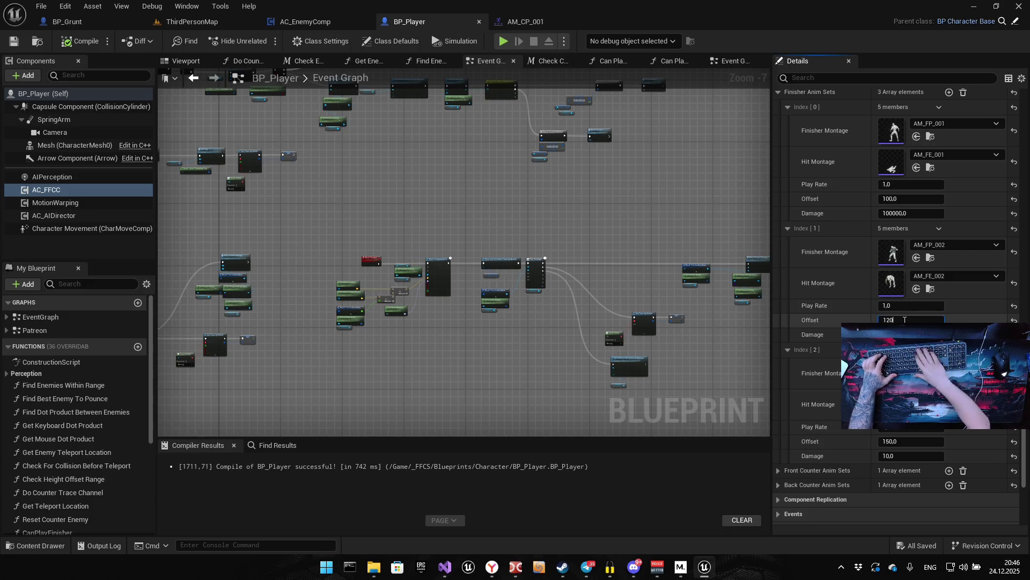
# Set finisher Index 0 Offset to 120 and Index 1 to 140, then compile and save BP_Player
pyautogui.press('Return')
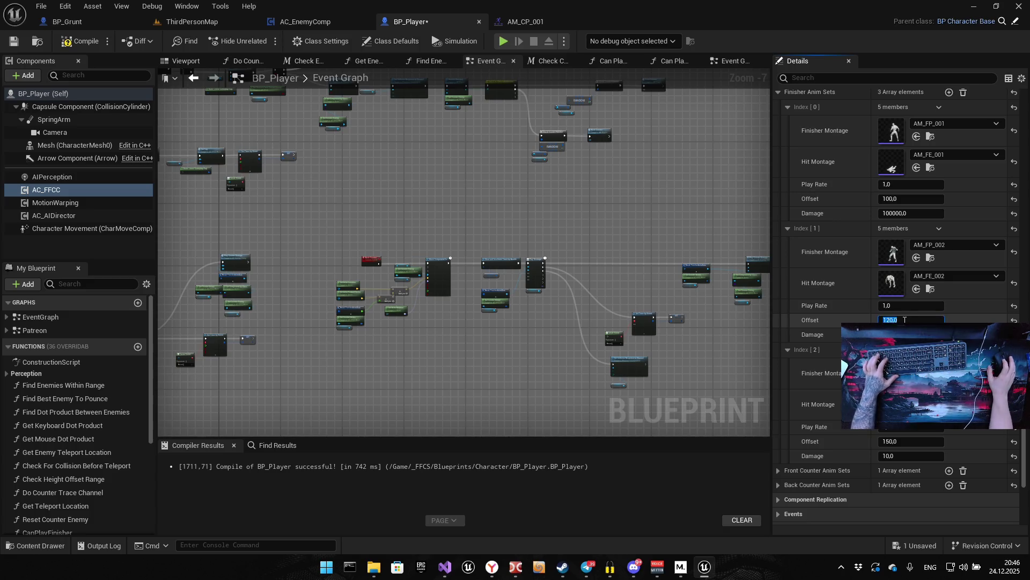
pyautogui.click(913, 198)
pyautogui.write('12')
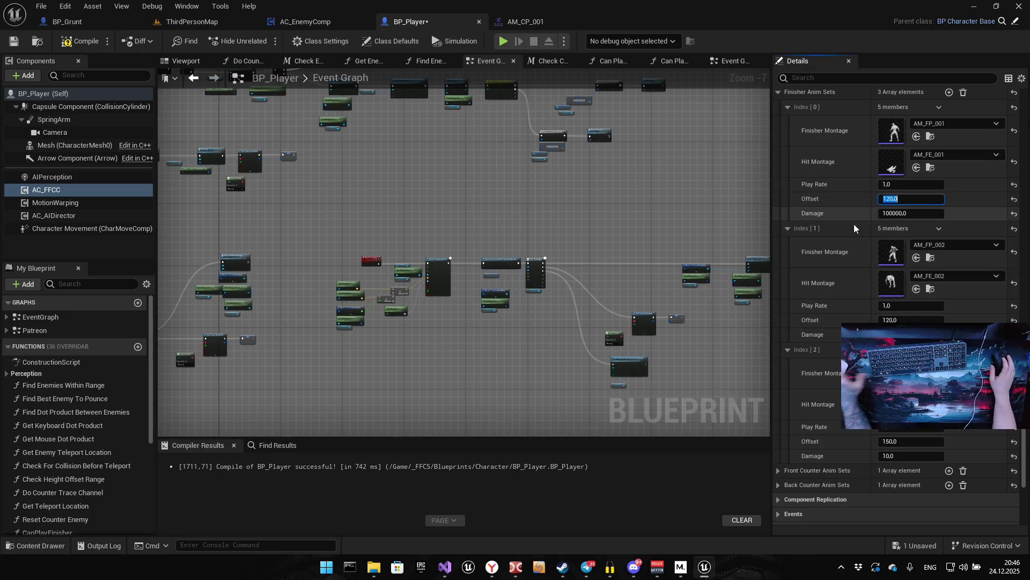
pyautogui.press('Return')
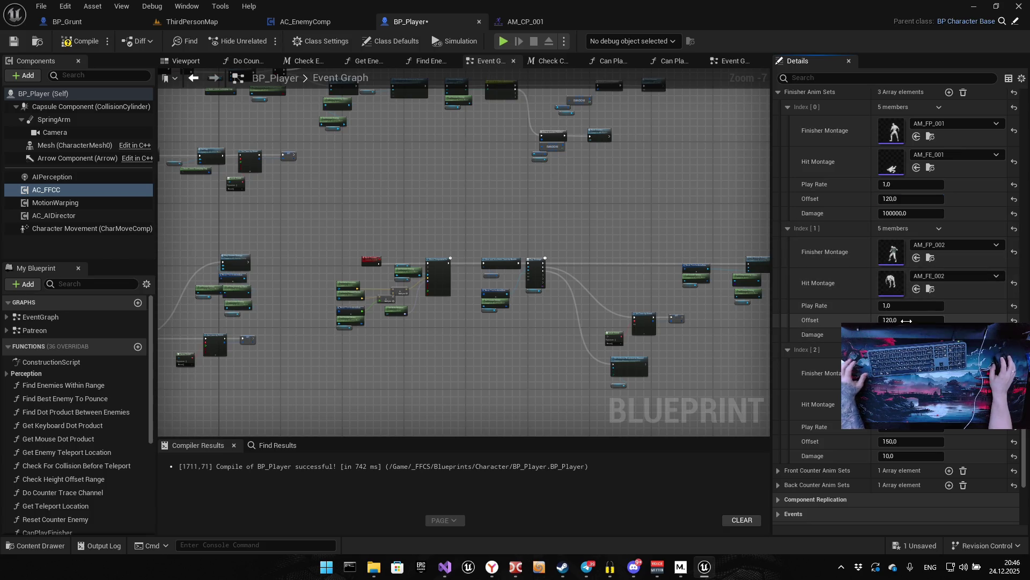
pyautogui.write('140')
pyautogui.press('Return')
pyautogui.click(922, 320)
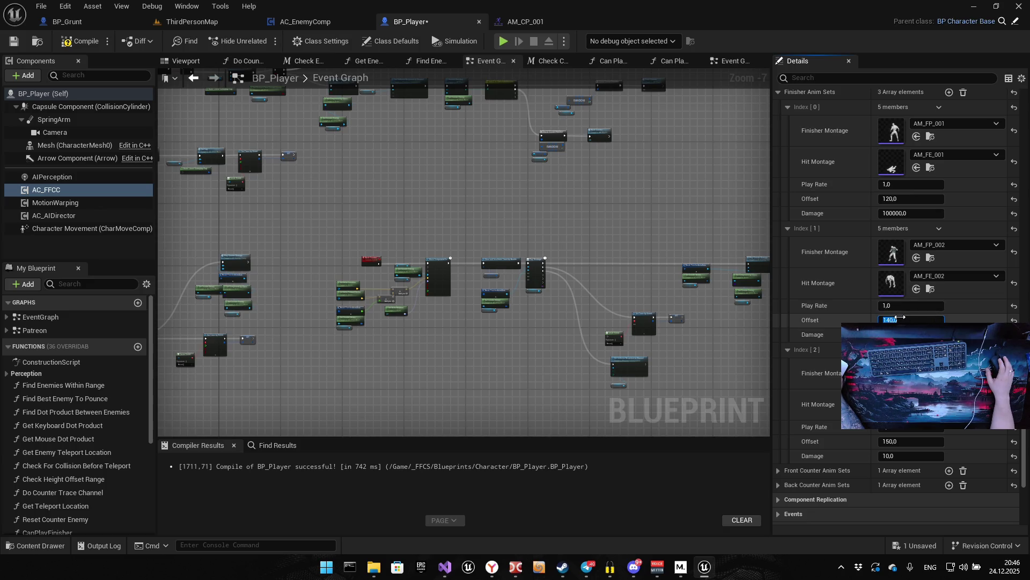
pyautogui.press('Return')
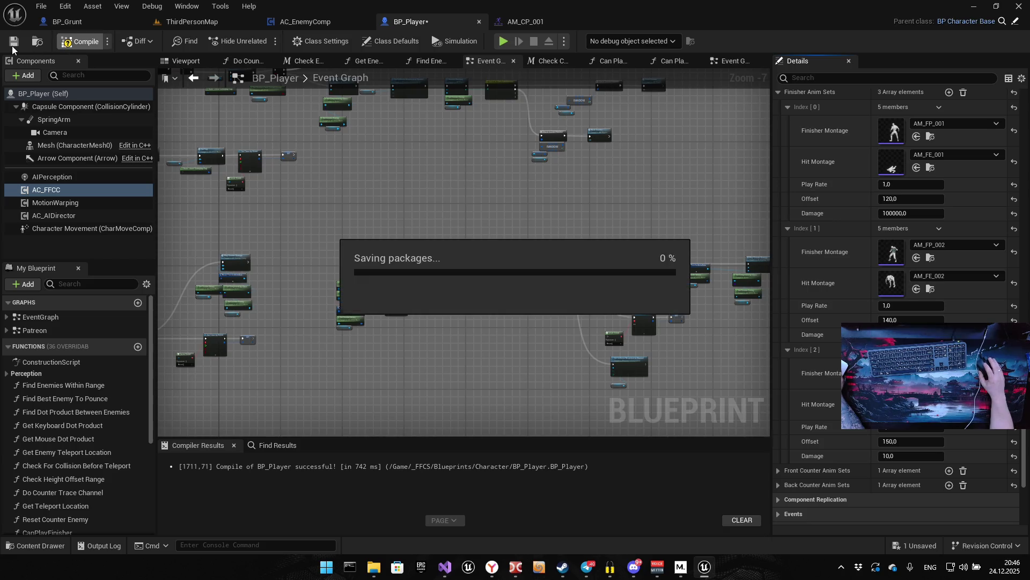
pyautogui.click(14, 43)
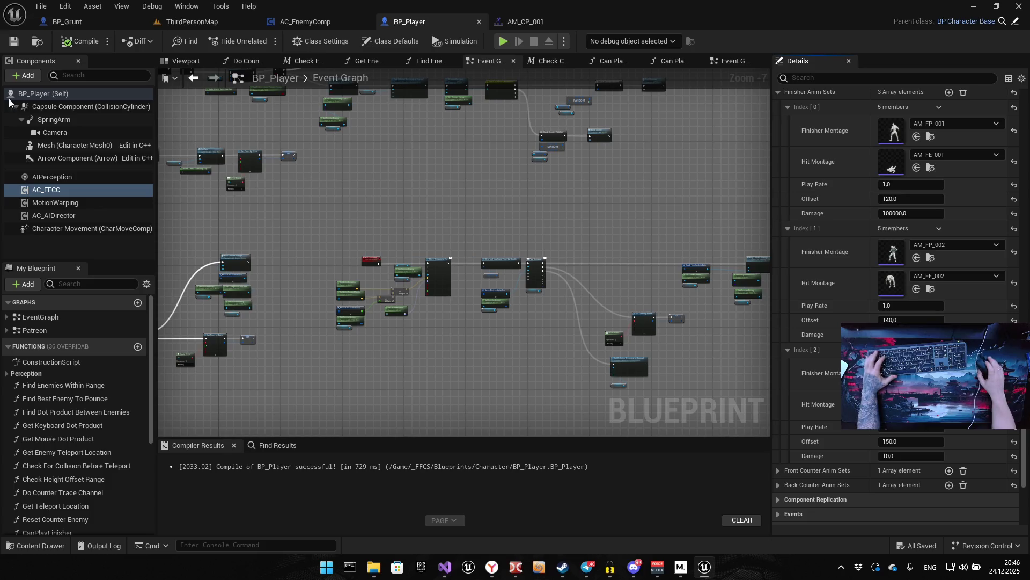
pyautogui.moveTo(435, 190); pyautogui.dragTo(637, 260)
# Set the first finisher's Offset to 140
pyautogui.moveTo(485, 265)
pyautogui.mouseDown()
pyautogui.moveTo(472, 292)
pyautogui.moveTo(570, 335)
pyautogui.mouseUp()
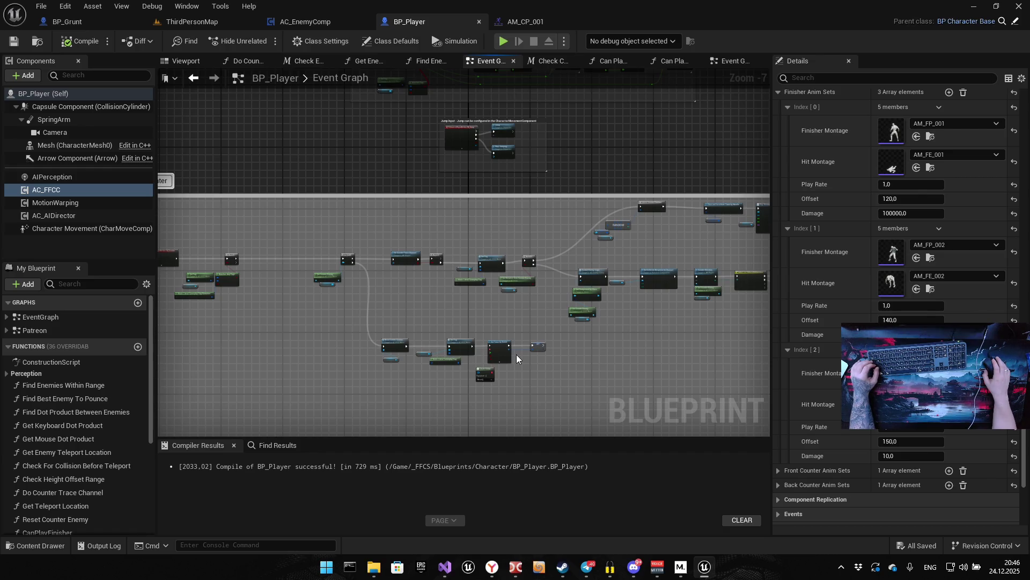
pyautogui.scroll(3, 463, 349)
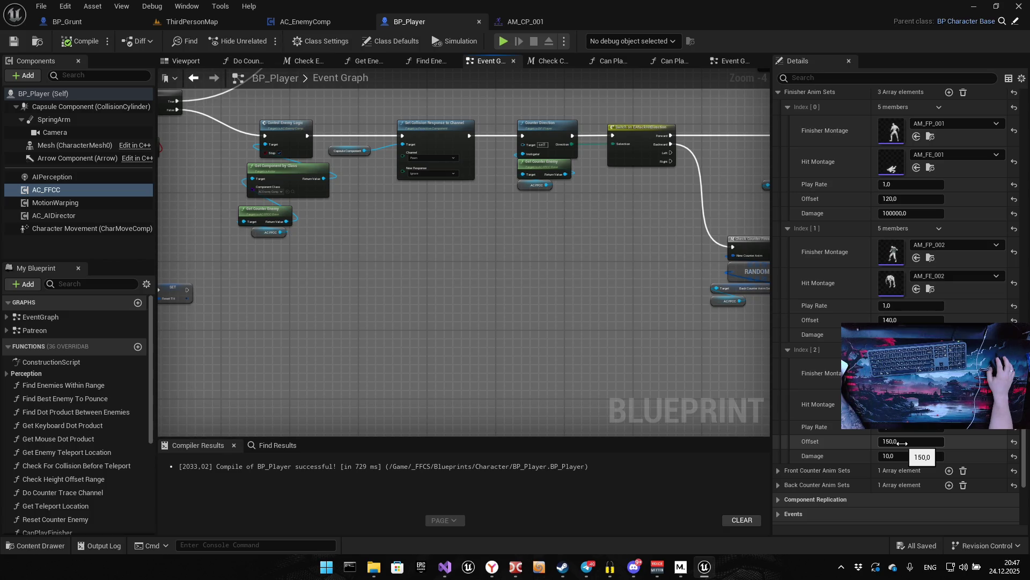
pyautogui.click(905, 197)
pyautogui.write('140')
pyautogui.press('Return')
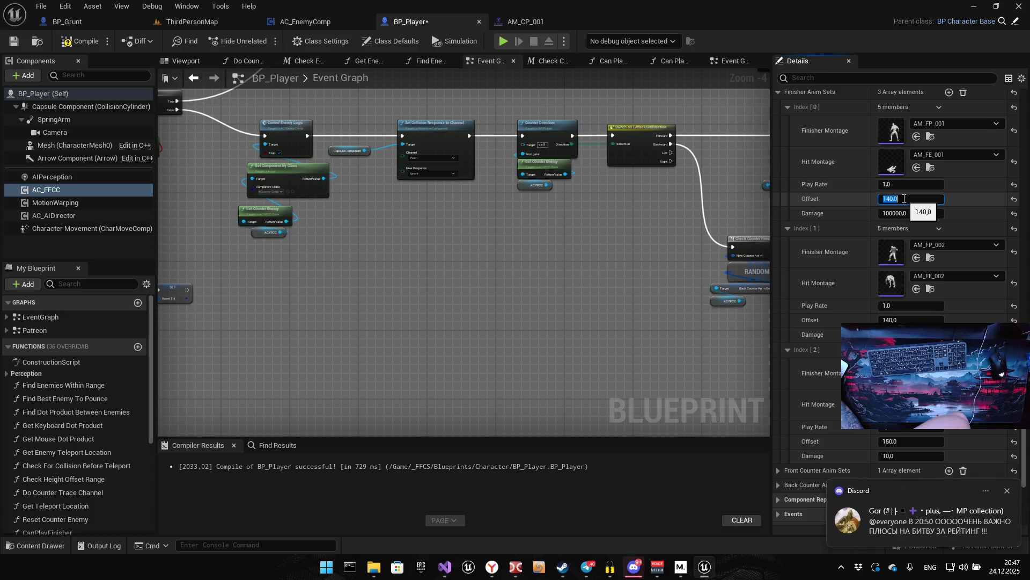
# Set the third finisher's Offset to 160, save BP_Player and start a play test
pyautogui.click(906, 441)
pyautogui.write('160')
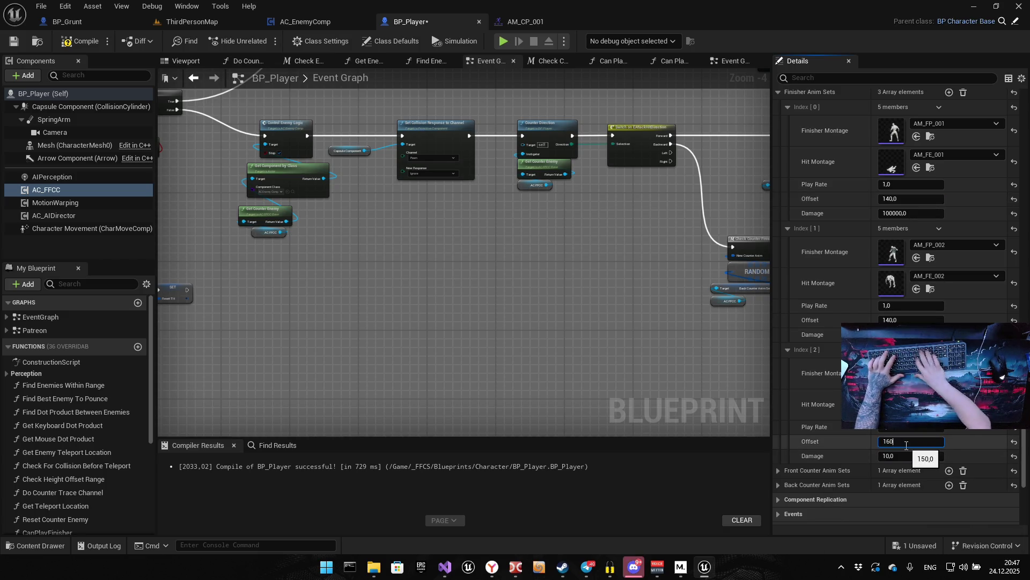
pyautogui.press('Return')
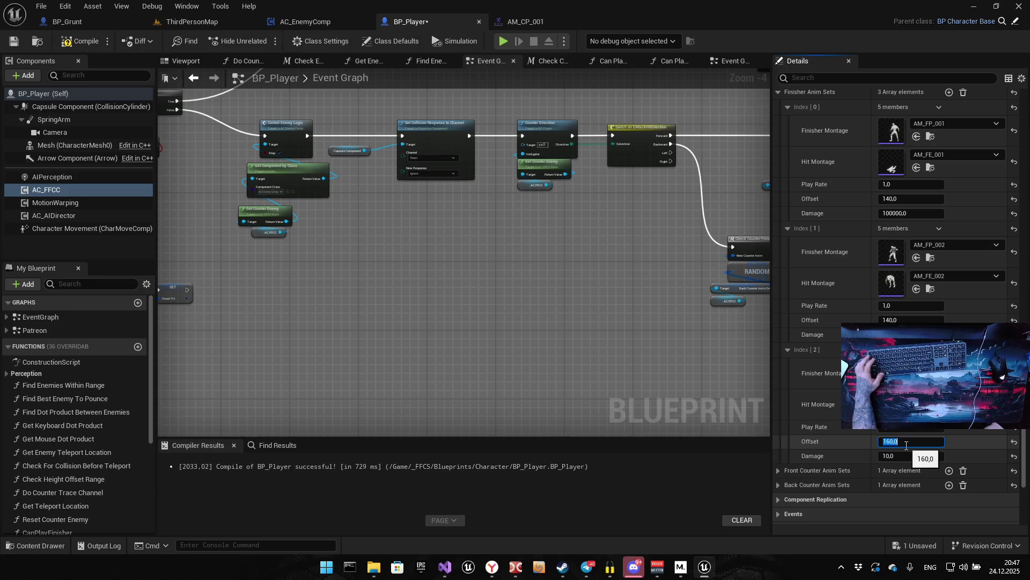
pyautogui.click(435, 292)
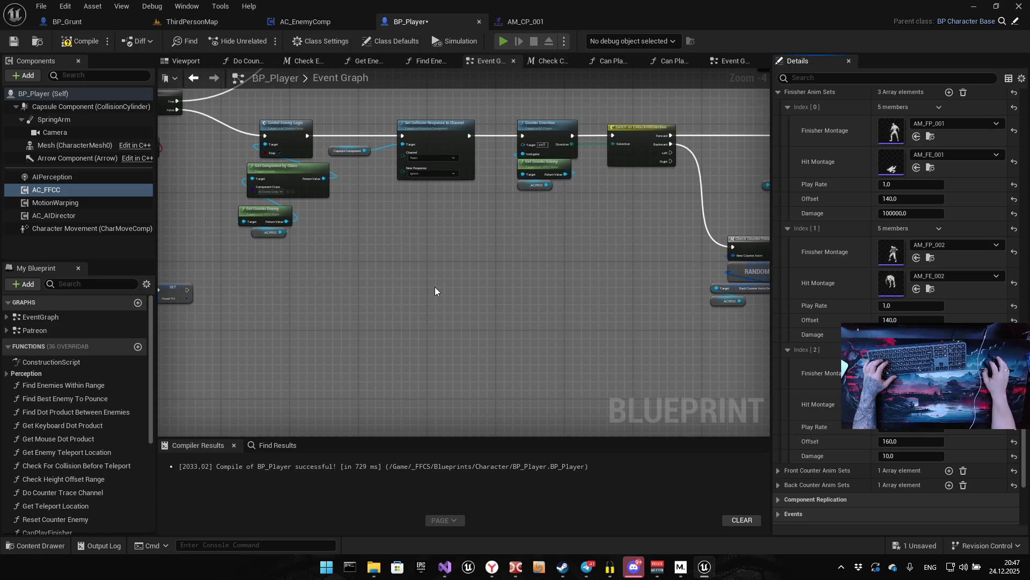
pyautogui.hotkey('ctrl', 's')
pyautogui.hotkey('alt', 'p')
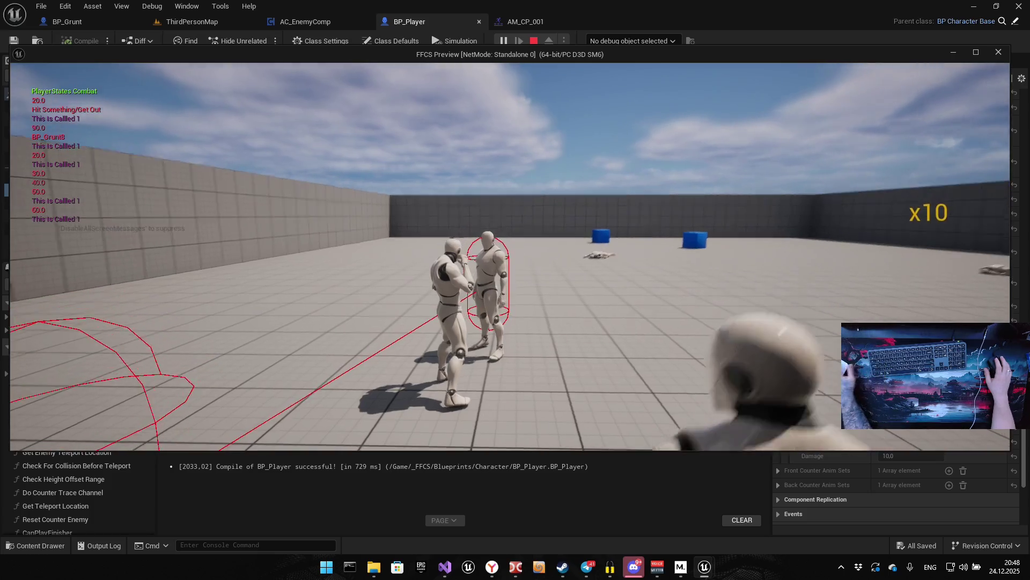
# End the finisher play test and return to BP_Player's Event Graph, offsets at 140, 140, 160
pyautogui.press('Escape')
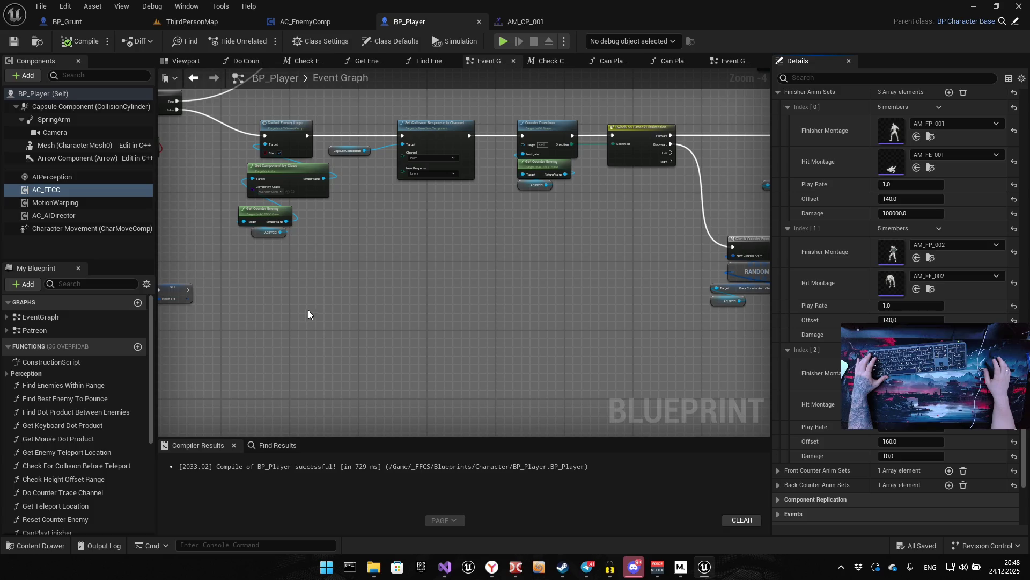
# Zoom out of the Event Graph, glance at BP_Grunt, then move the ThirdPersonMap tab first
pyautogui.scroll(-3, 334, 265)
pyautogui.moveTo(348, 329); pyautogui.dragTo(522, 304)
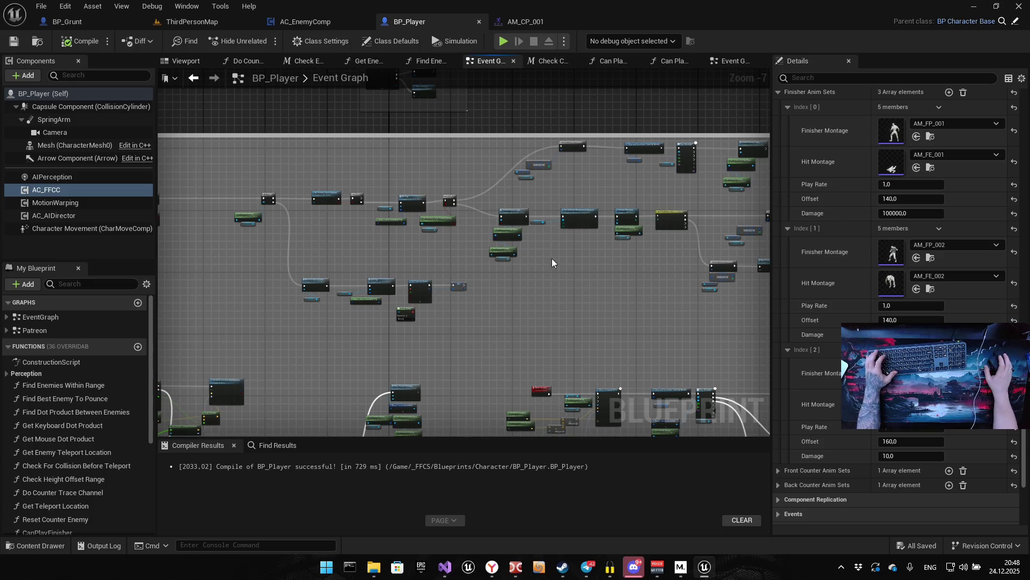
pyautogui.scroll(-5, 471, 250)
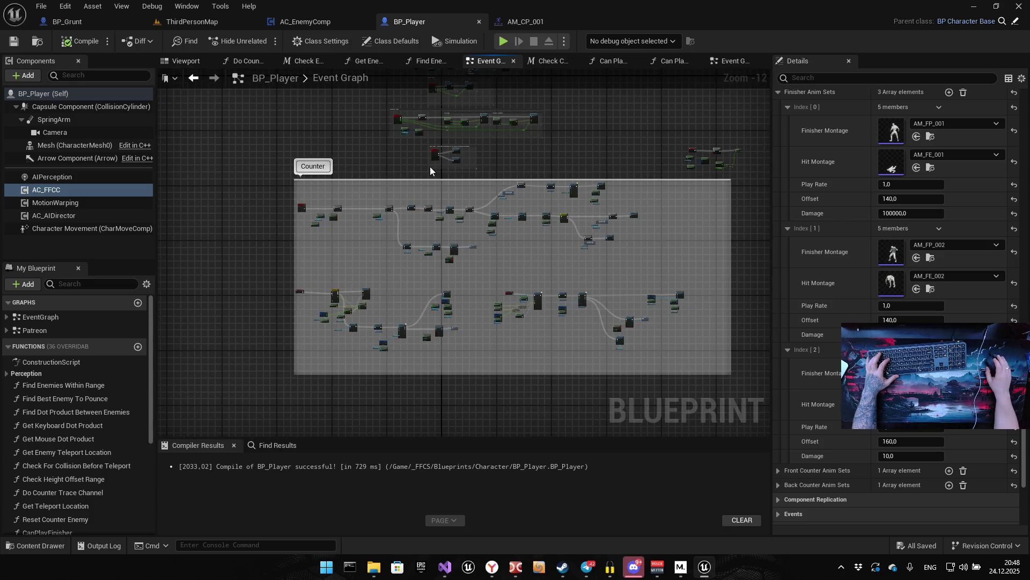
pyautogui.click(97, 24)
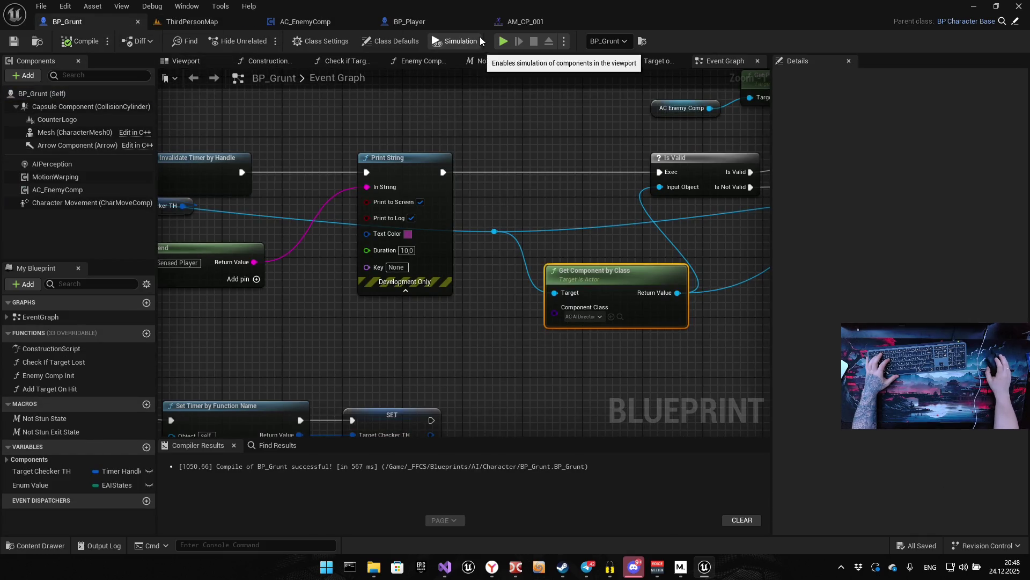
pyautogui.click(171, 22)
pyautogui.moveTo(85, 21); pyautogui.dragTo(73, 21)
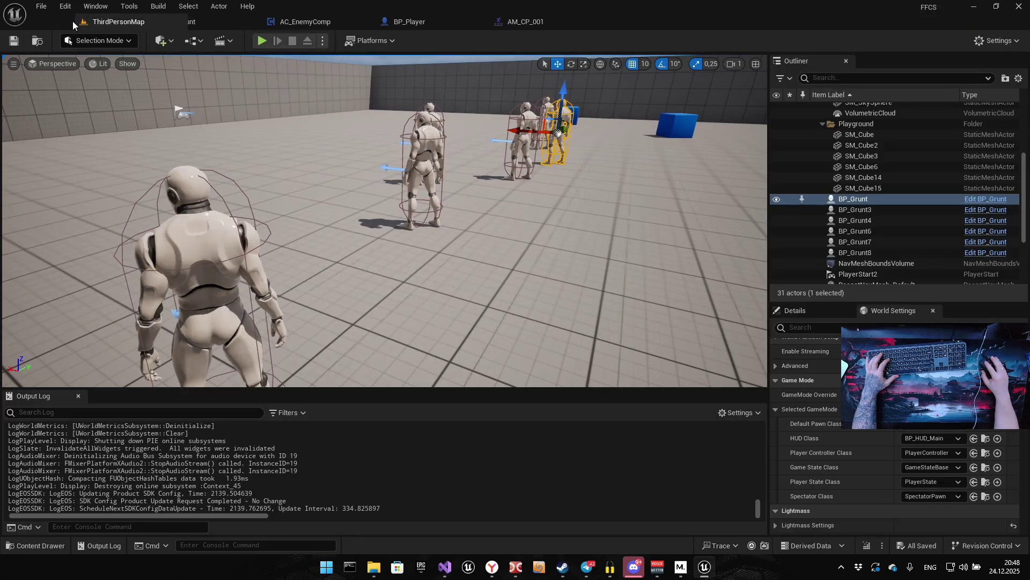
# Delete the SM_Cube6 wall piece and the NavMeshBoundsVolume from ThirdPersonMap
pyautogui.moveTo(346, 151)
pyautogui.mouseDown()
pyautogui.moveTo(332, 107)
pyautogui.moveTo(317, 225)
pyautogui.moveTo(441, 82)
pyautogui.moveTo(444, 239)
pyautogui.moveTo(437, 161)
pyautogui.moveTo(437, 177)
pyautogui.moveTo(488, 184)
pyautogui.moveTo(391, 172)
pyautogui.moveTo(404, 220)
pyautogui.mouseUp()
pyautogui.click(442, 82)
pyautogui.click(473, 192)
pyautogui.press('Delete')
pyautogui.click(644, 202)
pyautogui.moveTo(644, 202); pyautogui.dragTo(612, 156)
pyautogui.moveTo(617, 215)
pyautogui.mouseDown()
pyautogui.moveTo(617, 252)
pyautogui.moveTo(617, 193)
pyautogui.mouseUp()
pyautogui.press('Delete')
# Select the SM_Cube2 wall, switch to rotate mode, then deselect it from an arena overview
pyautogui.click(427, 174)
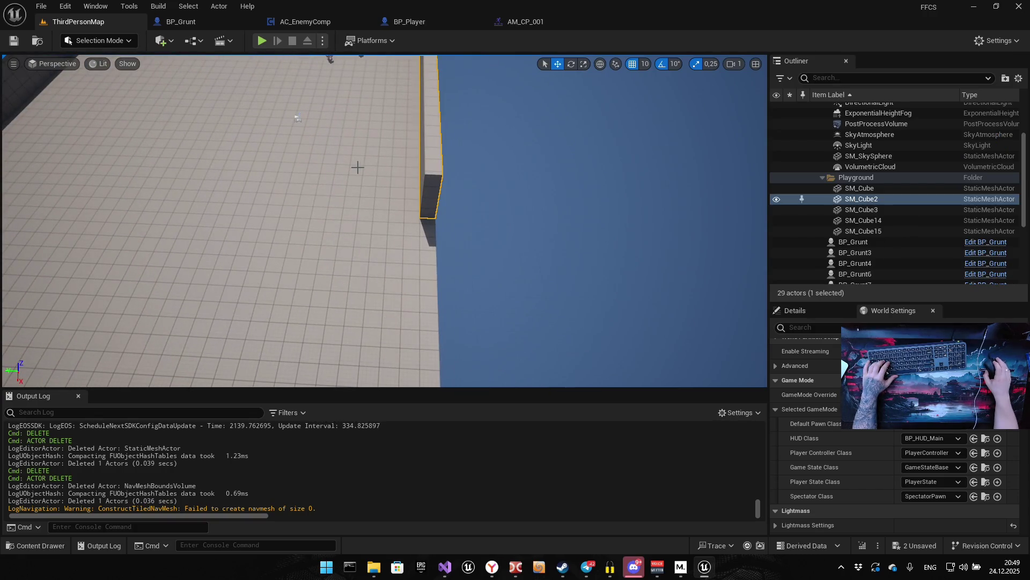
pyautogui.moveTo(352, 172)
pyautogui.mouseDown()
pyautogui.moveTo(277, 180)
pyautogui.moveTo(265, 153)
pyautogui.moveTo(289, 161)
pyautogui.moveTo(271, 161)
pyautogui.mouseUp()
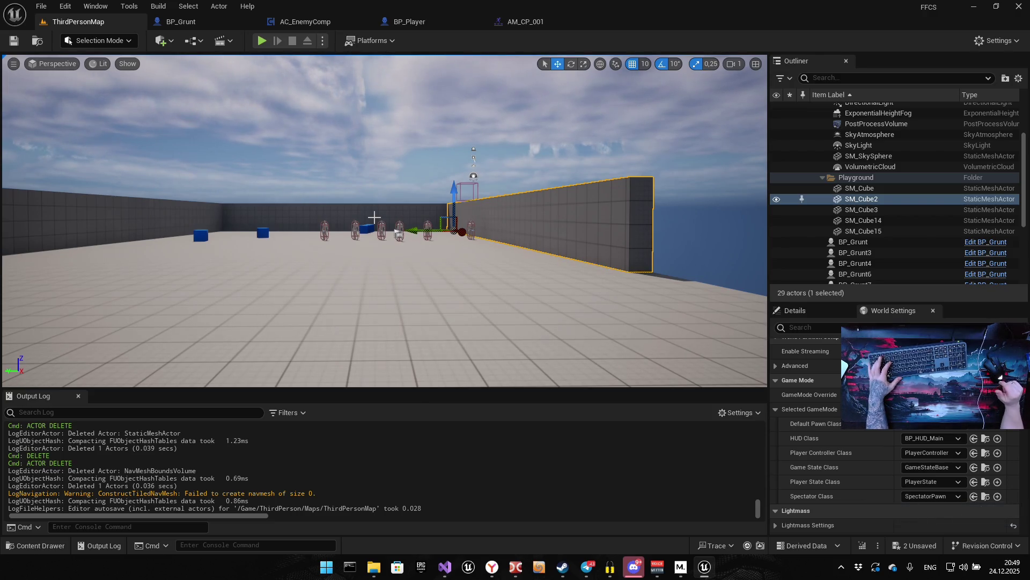
pyautogui.press('e')
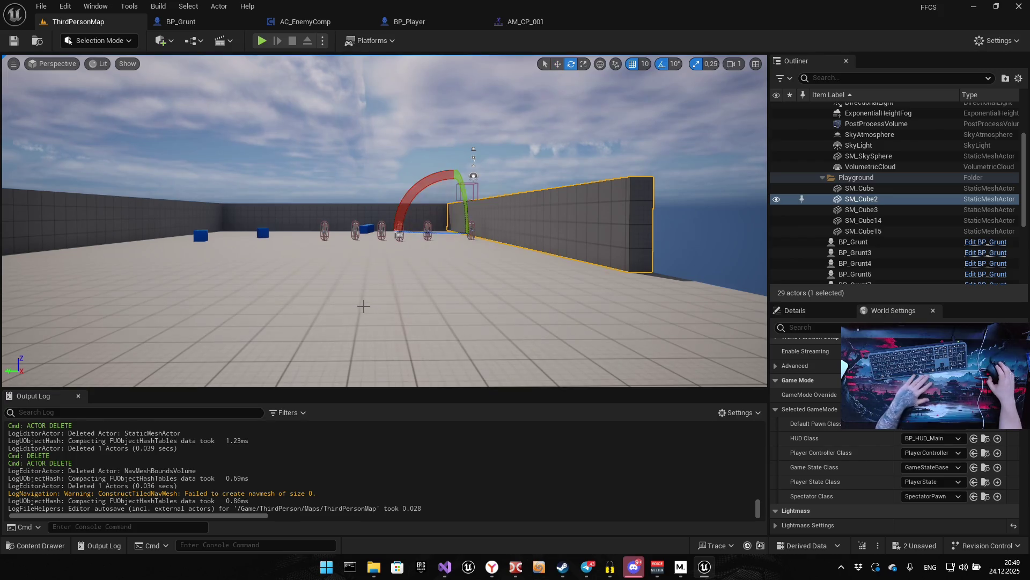
pyautogui.click(296, 107)
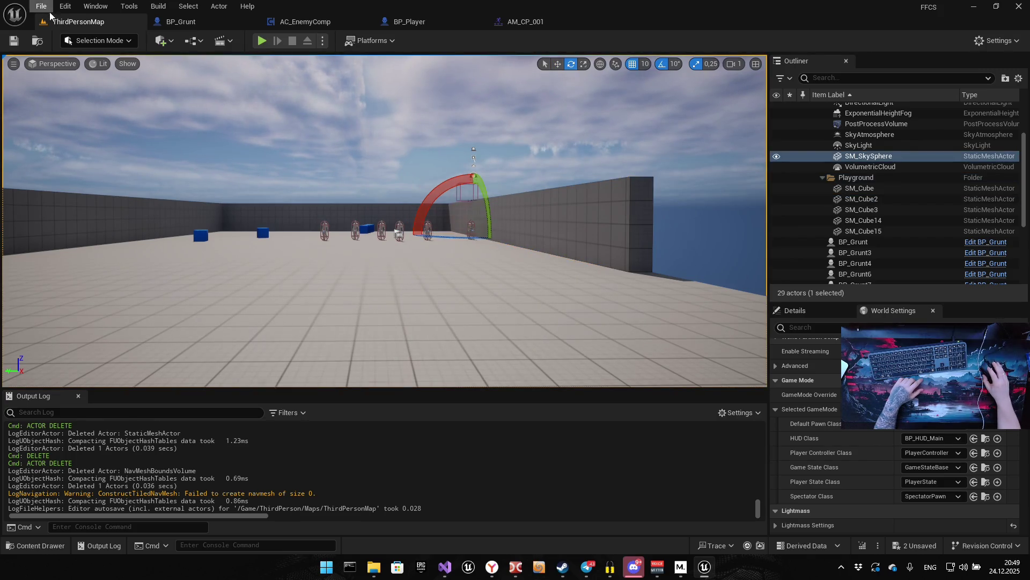
# Save the level and all unsaved assets with File > Save All, then close the Unreal Editor
pyautogui.click(42, 7)
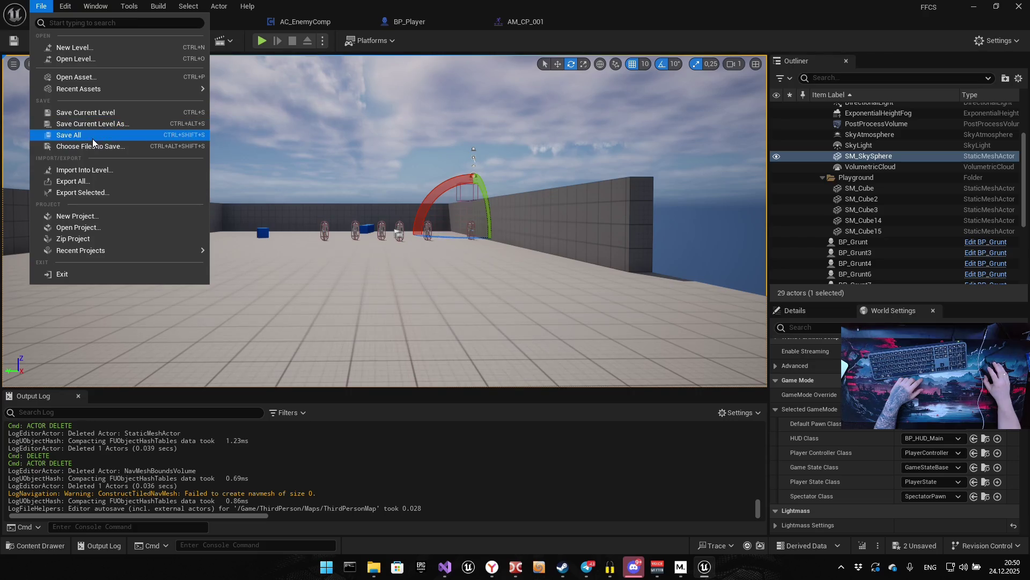
pyautogui.click(69, 135)
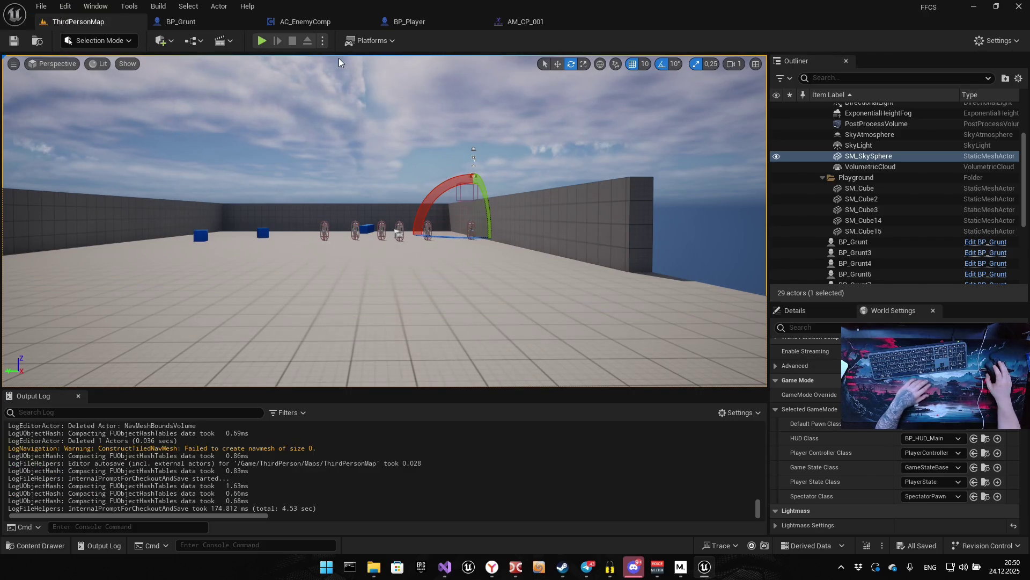
pyautogui.click(1017, 5)
pyautogui.click(31, 10)
pyautogui.click(31, 10)
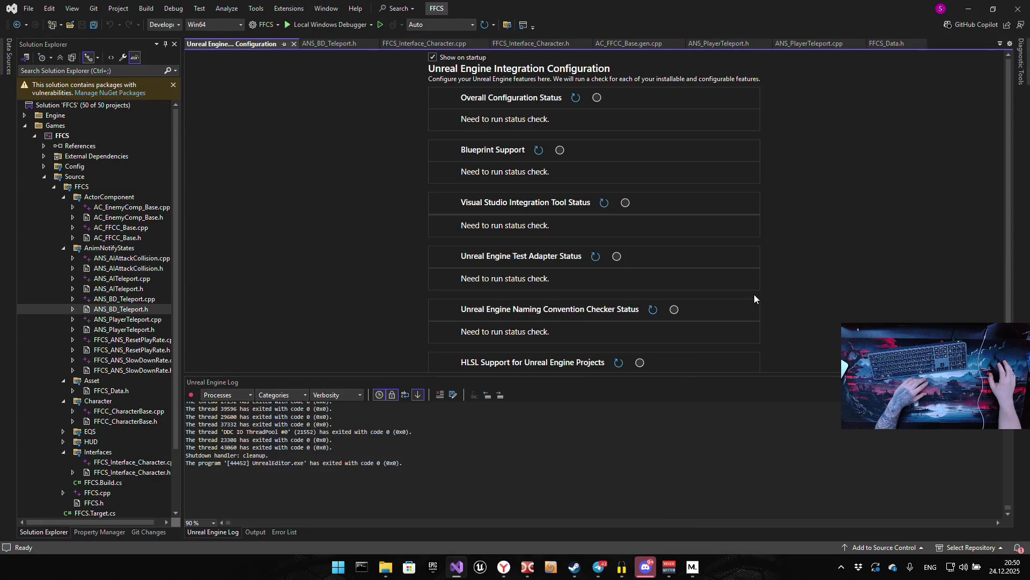
# Save all FFCS solution files with File > Save All, repeating it after returning from the browser
pyautogui.click(25, 11)
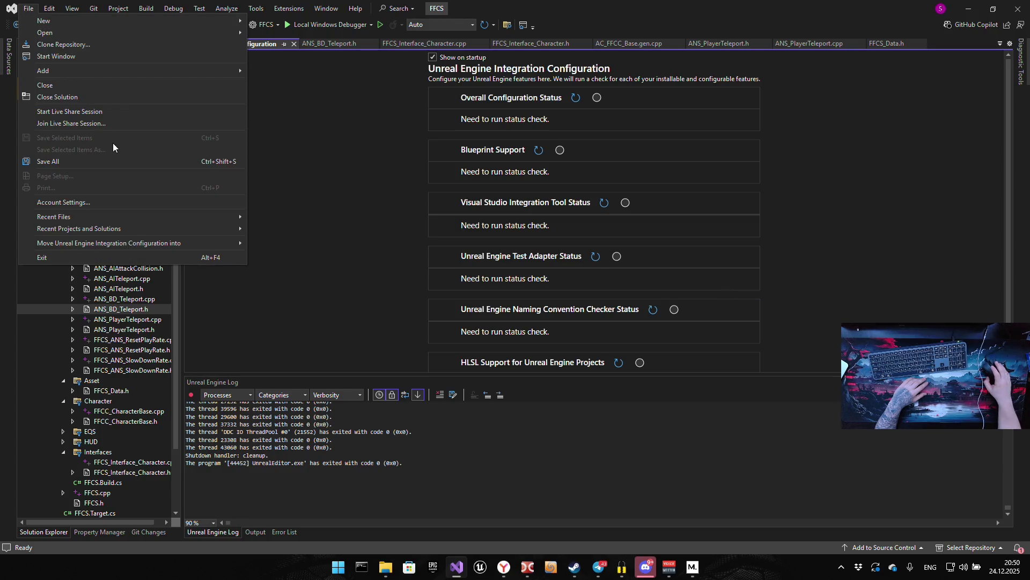
pyautogui.click(104, 164)
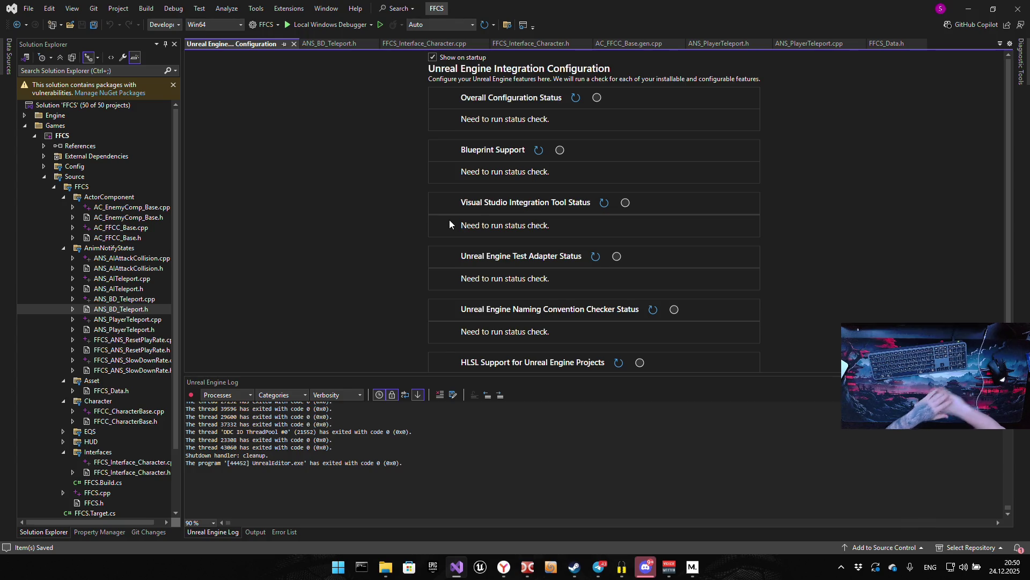
pyautogui.hotkey('alt', 'Tab')
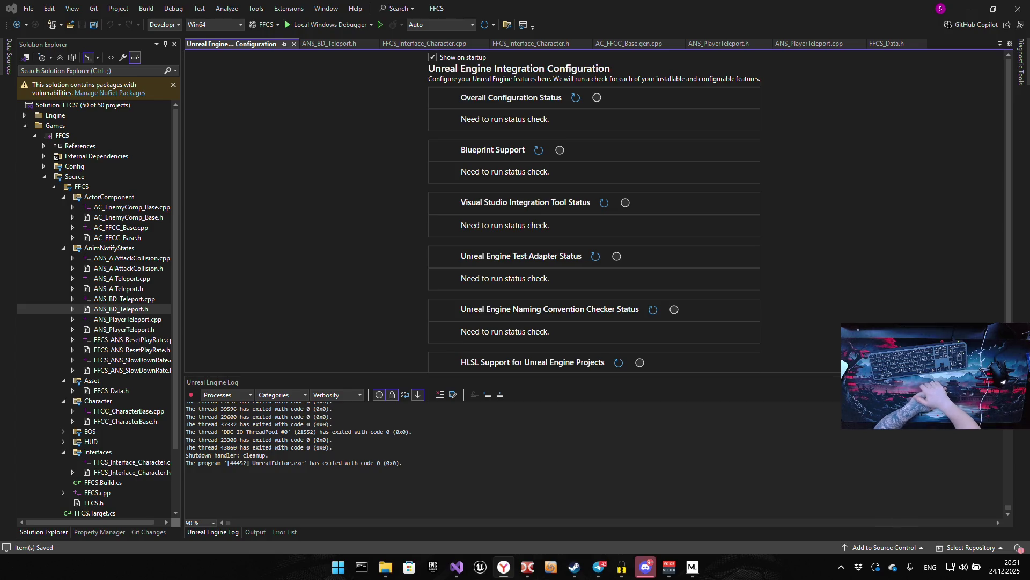
pyautogui.click(28, 8)
pyautogui.click(64, 161)
# Close Visual Studio, move File Explorer up from FFCS to UE5, and switch to Double Commander
pyautogui.click(1009, 6)
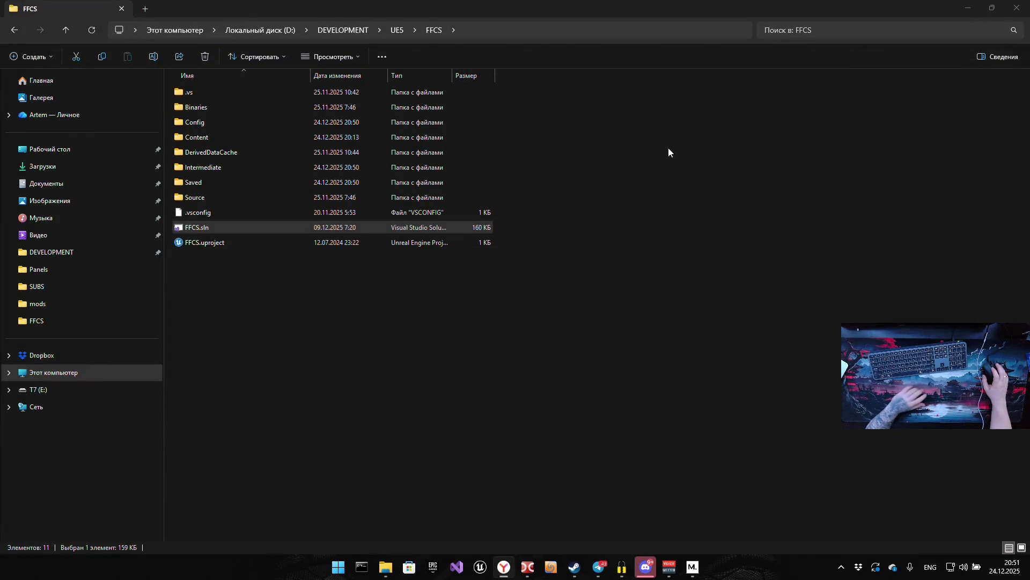
pyautogui.moveTo(386, 321); pyautogui.dragTo(426, 337)
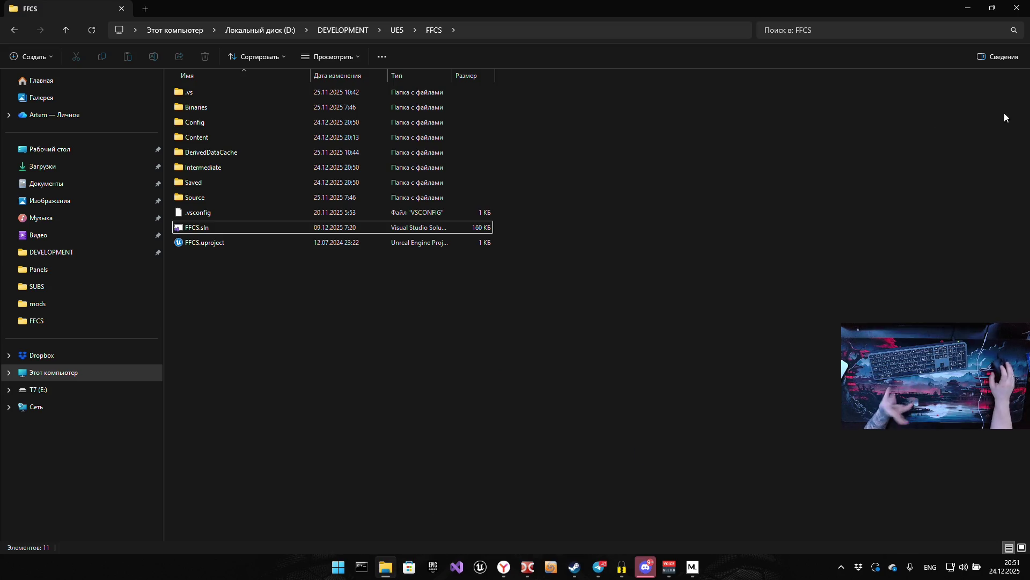
pyautogui.click(389, 33)
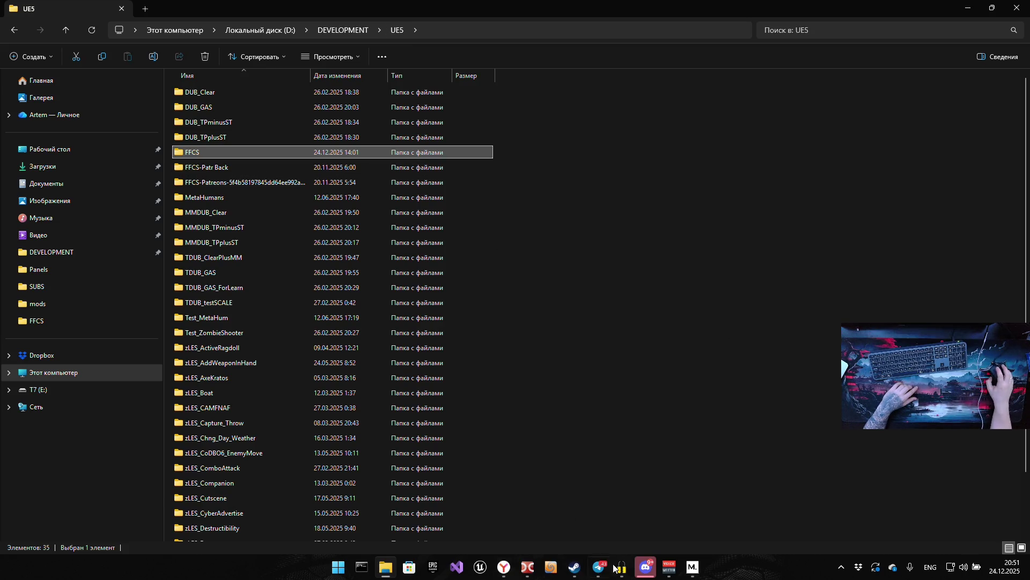
pyautogui.click(527, 568)
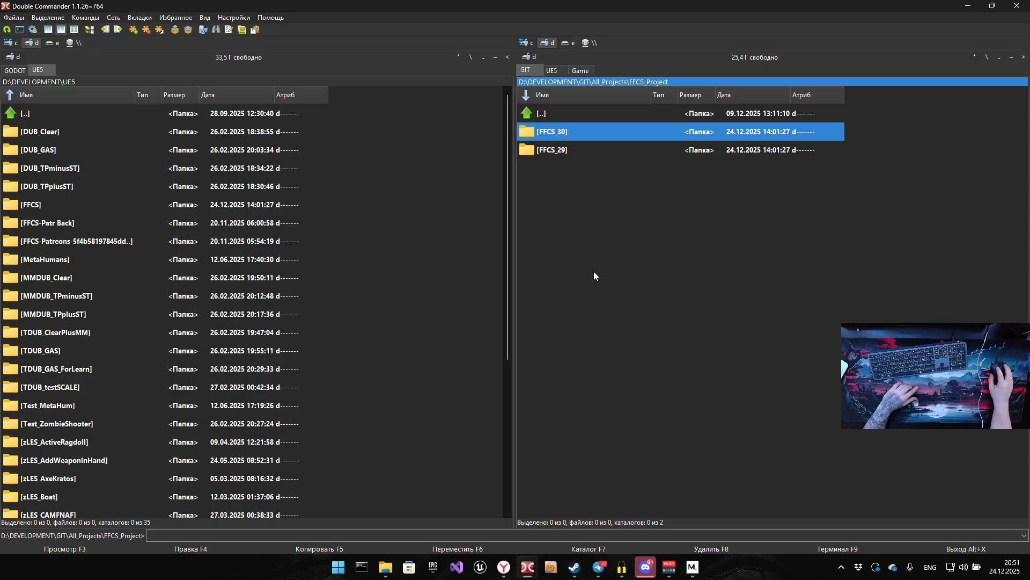
# Copy the 8.1 GB FFCS folder from UE5 into FFCS_Project with F5 and confirm
pyautogui.click(75, 205)
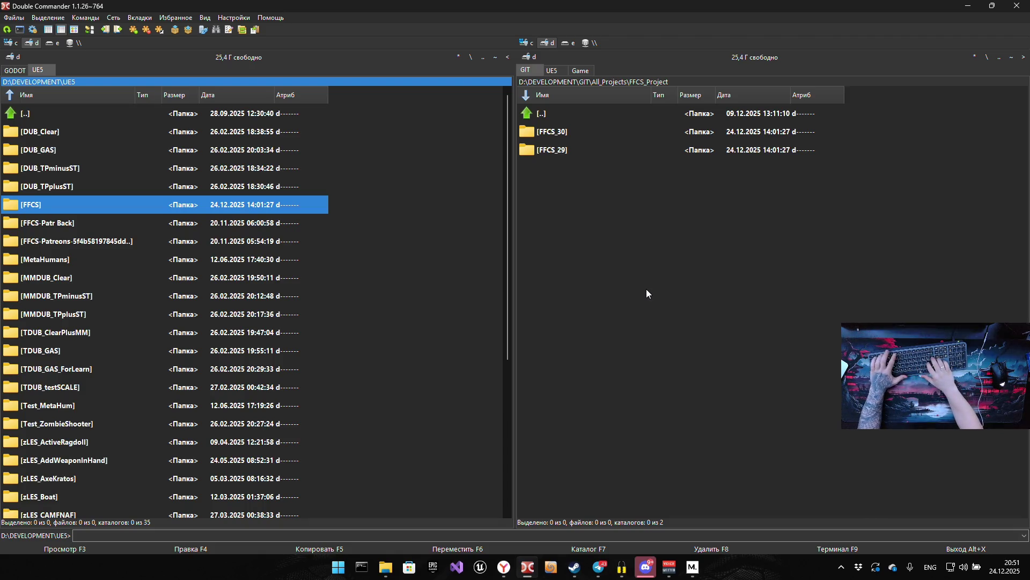
pyautogui.press('F5')
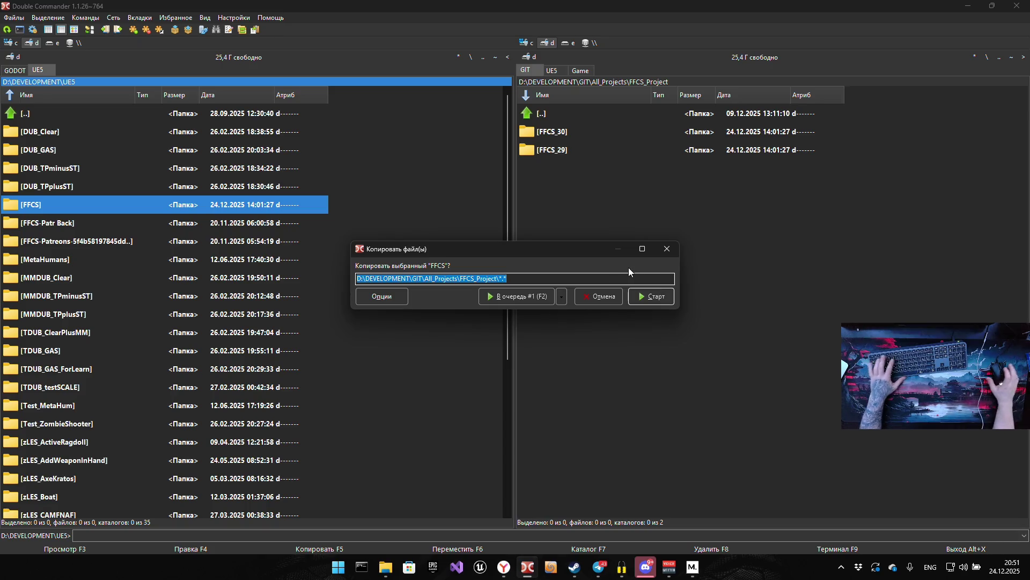
pyautogui.click(645, 298)
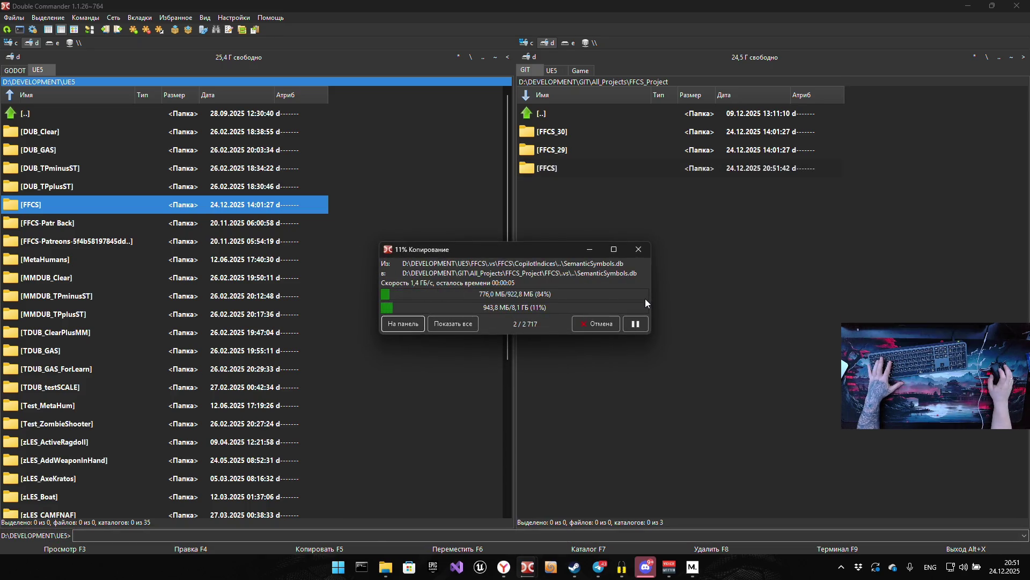